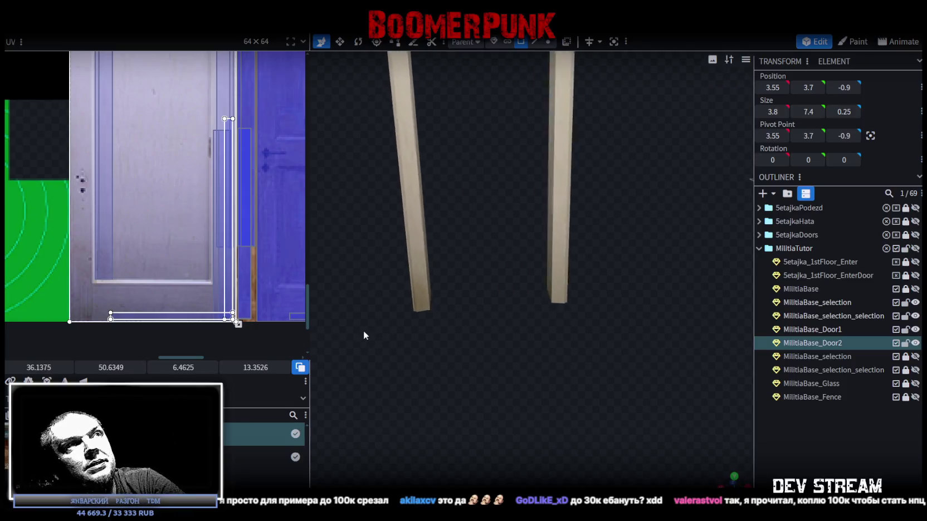
Map the door frame's left post onto the door texture's narrow edge strip.
{"action": "scroll", "coordinate": [392, 330], "scroll_direction": "down", "scroll_amount": 5}
{"action": "left_click_drag", "start_coordinate": [422, 329], "coordinate": [463, 370]}
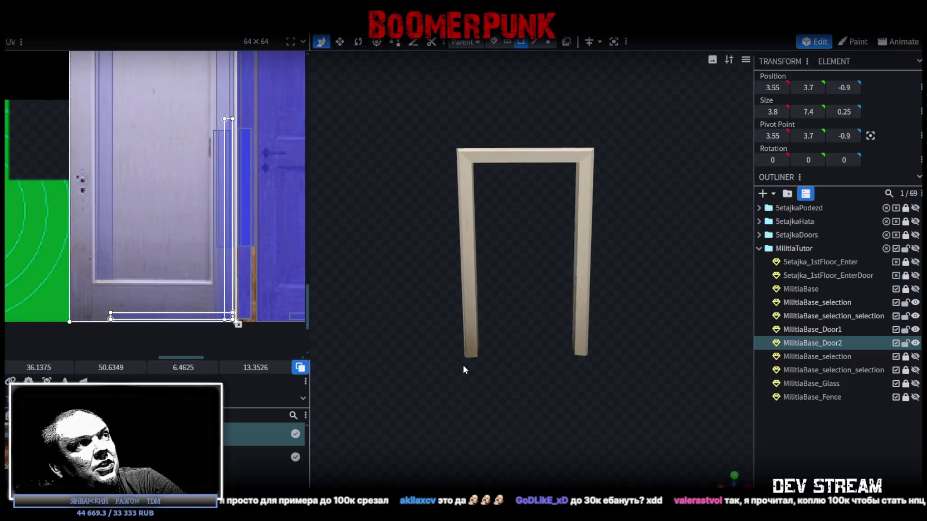
{"action": "left_click", "coordinate": [469, 338]}
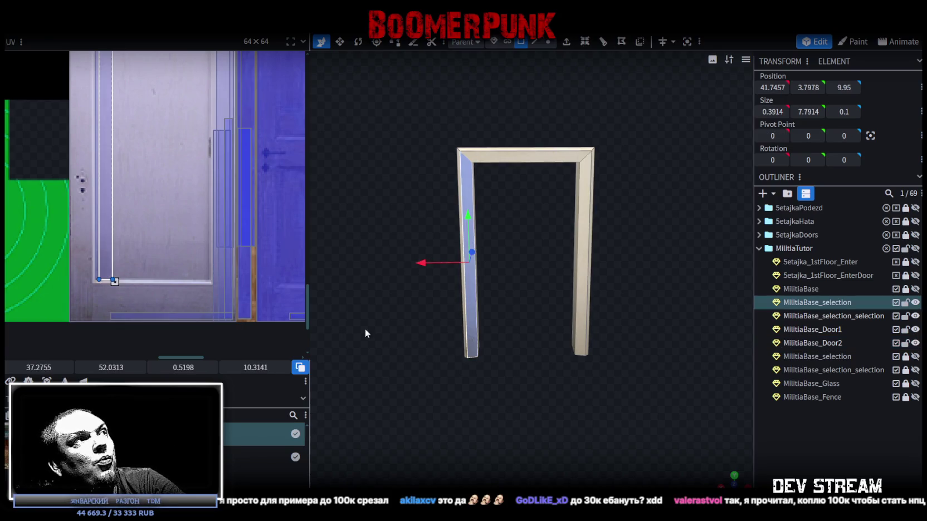
{"action": "scroll", "coordinate": [249, 335], "scroll_direction": "up", "scroll_amount": 2}
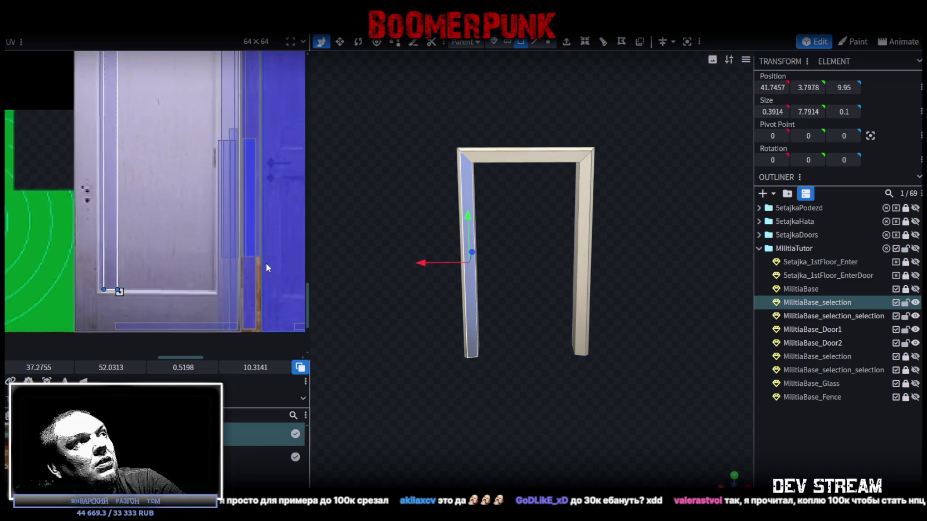
{"action": "scroll", "coordinate": [234, 248], "scroll_direction": "left", "scroll_amount": 2}
{"action": "scroll", "coordinate": [195, 245], "scroll_direction": "up", "scroll_amount": 1}
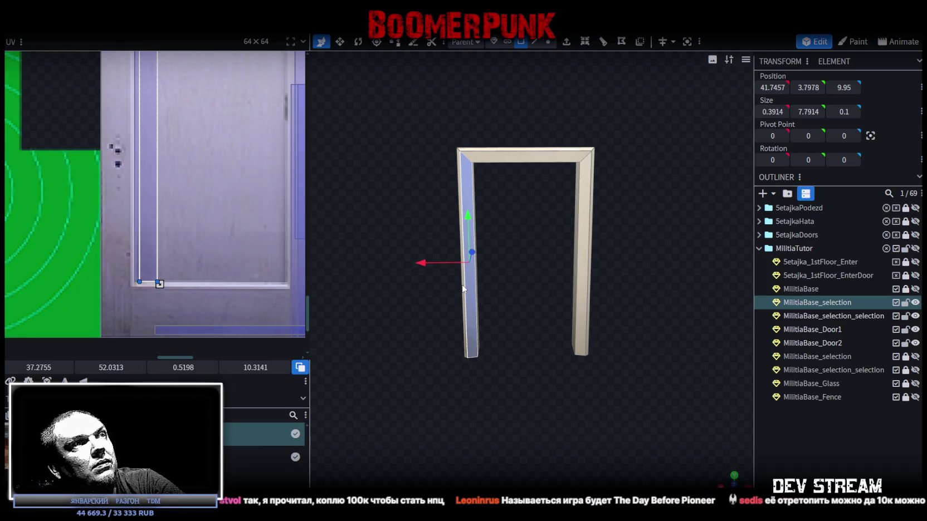
{"action": "key", "text": "ctrl+z"}
{"action": "middle_click_drag", "start_coordinate": [193, 253], "coordinate": [147, 238]}
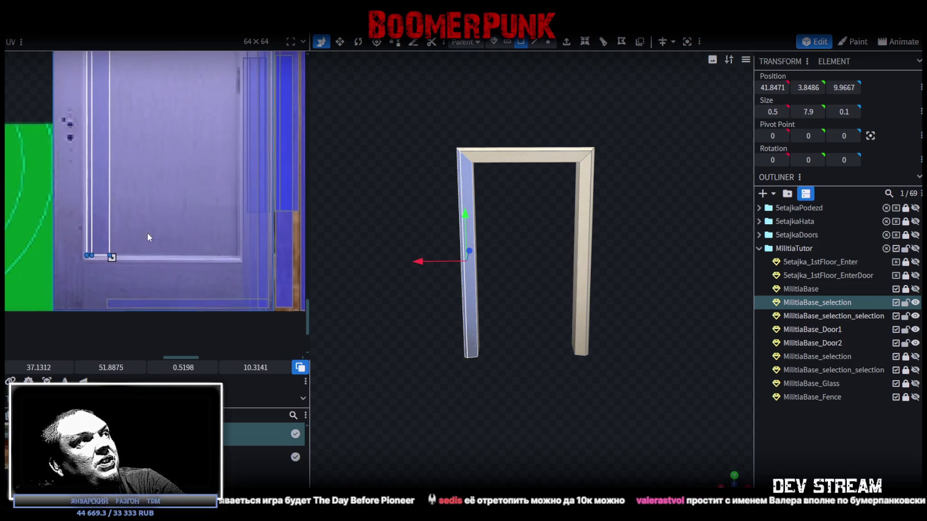
{"action": "mouse_move", "coordinate": [105, 248]}
{"action": "left_mouse_down"}
{"action": "mouse_move", "coordinate": [147, 282]}
{"action": "mouse_move", "coordinate": [263, 297]}
{"action": "left_mouse_up"}
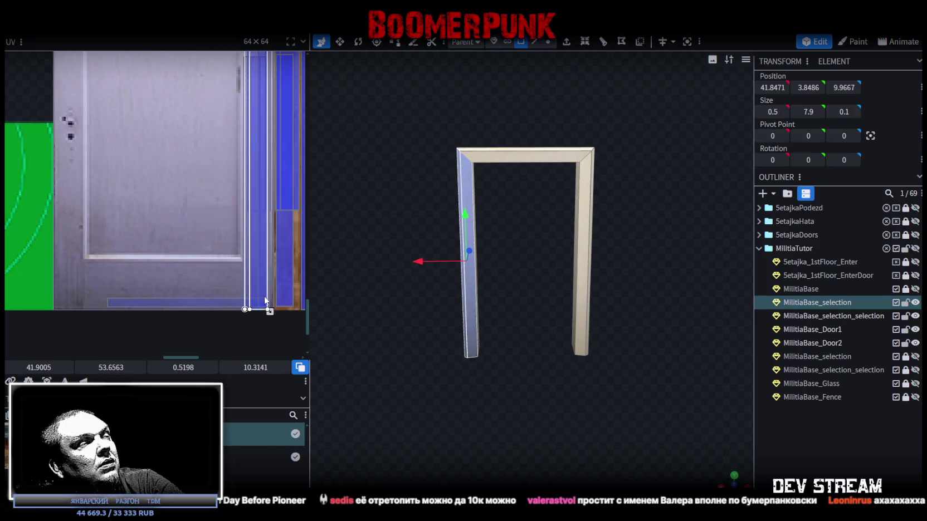
{"action": "scroll", "coordinate": [264, 295], "scroll_direction": "up", "scroll_amount": 3}
{"action": "left_click_drag", "start_coordinate": [203, 243], "coordinate": [214, 248]}
{"action": "scroll", "coordinate": [211, 250], "scroll_direction": "down", "scroll_amount": 2}
{"action": "scroll", "coordinate": [214, 221], "scroll_direction": "down", "scroll_amount": 2}
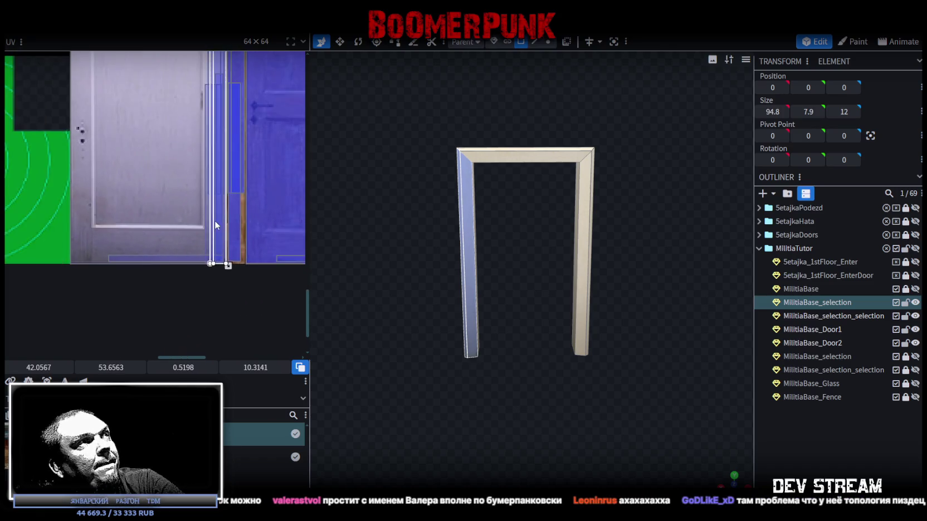
{"action": "scroll", "coordinate": [215, 225], "scroll_direction": "up", "scroll_amount": 2}
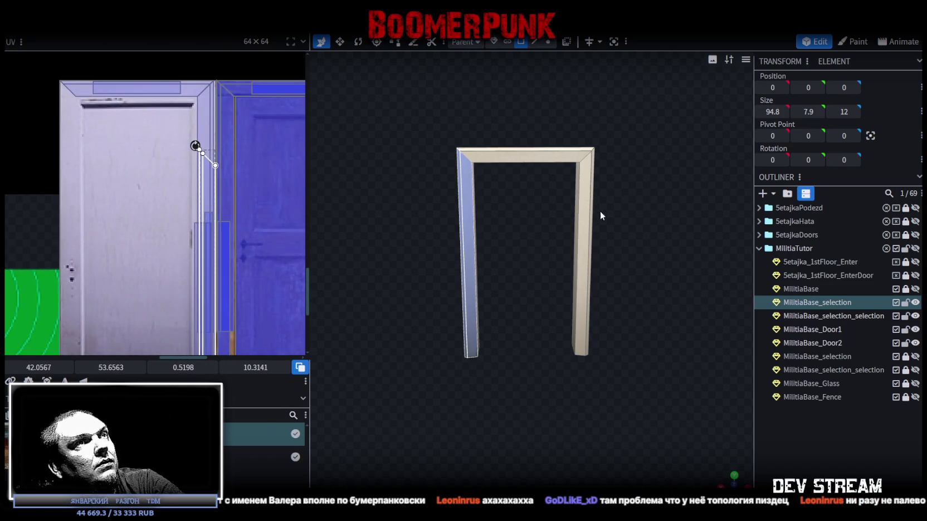
Map the right post's UV strip onto the same narrow edge strip.
{"action": "left_click", "coordinate": [584, 234]}
{"action": "scroll", "coordinate": [211, 312], "scroll_direction": "up", "scroll_amount": 3}
{"action": "scroll", "coordinate": [249, 268], "scroll_direction": "up", "scroll_amount": 2}
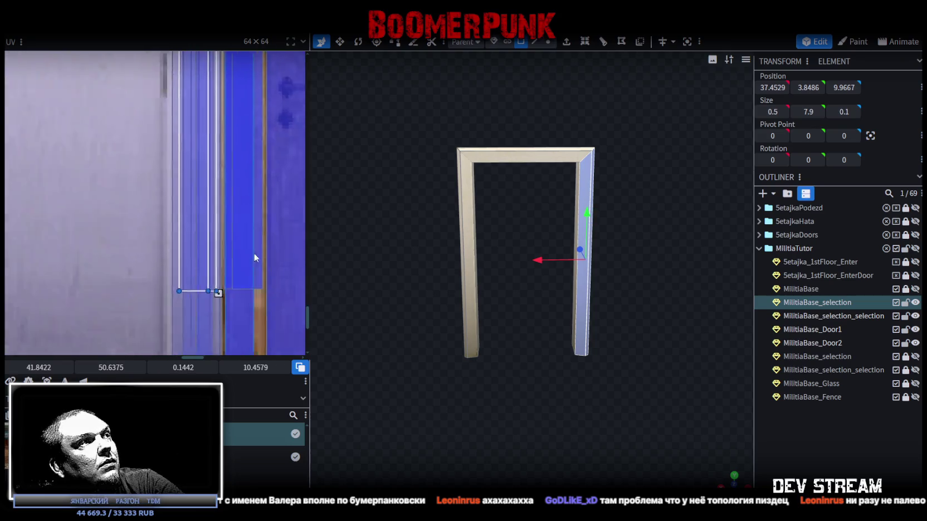
{"action": "scroll", "coordinate": [249, 268], "scroll_direction": "down", "scroll_amount": 2}
{"action": "left_click_drag", "start_coordinate": [236, 134], "coordinate": [227, 293]}
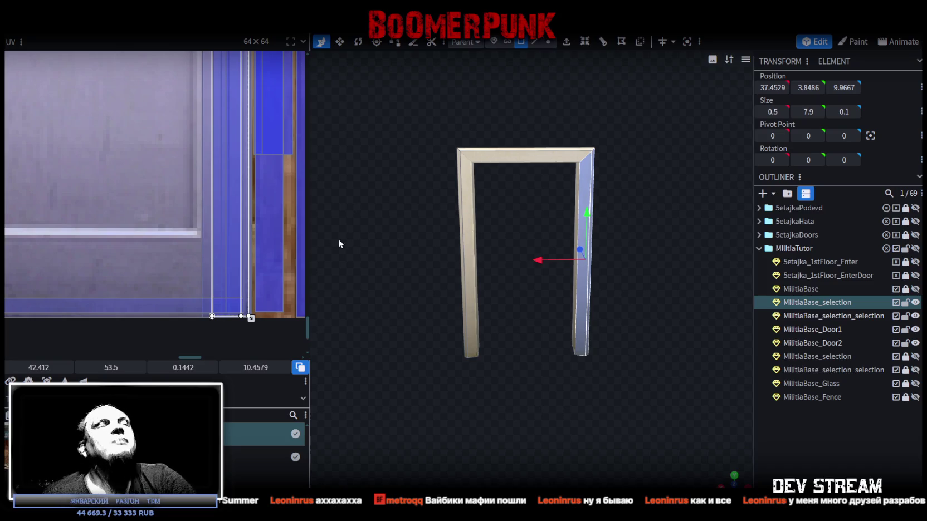
Select the 4.8 × 0.5 × 1.1 top beam and show its mapping on the upper texture strip.
{"action": "scroll", "coordinate": [390, 249], "scroll_direction": "down", "scroll_amount": 3}
{"action": "scroll", "coordinate": [390, 249], "scroll_direction": "down", "scroll_amount": 2}
{"action": "scroll", "coordinate": [122, 134], "scroll_direction": "down", "scroll_amount": 2}
{"action": "scroll", "coordinate": [125, 154], "scroll_direction": "down", "scroll_amount": 2}
{"action": "scroll", "coordinate": [134, 157], "scroll_direction": "down", "scroll_amount": 2}
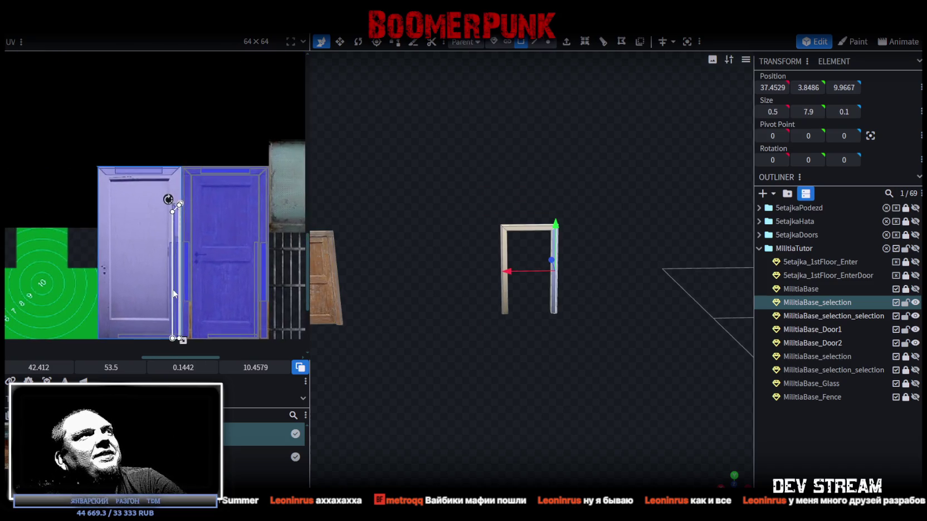
{"action": "scroll", "coordinate": [138, 160], "scroll_direction": "down", "scroll_amount": 1}
{"action": "scroll", "coordinate": [183, 195], "scroll_direction": "up", "scroll_amount": 3}
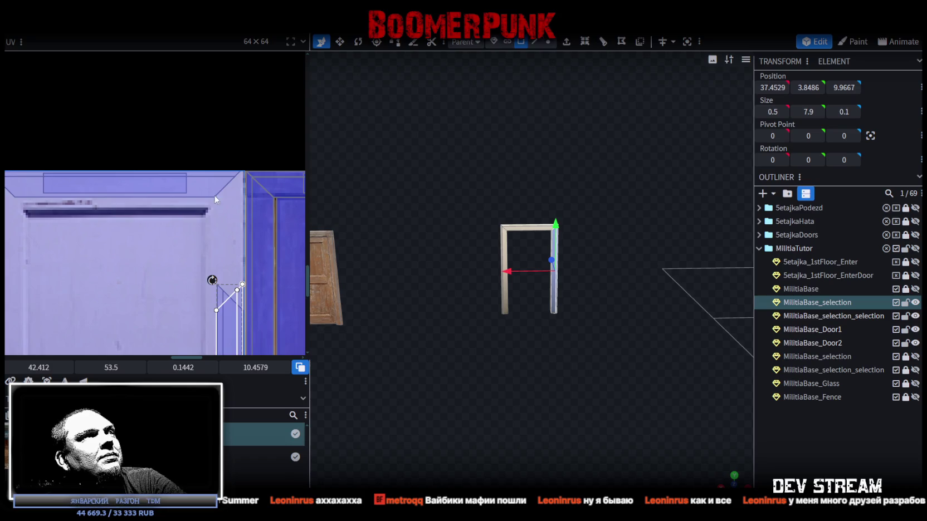
{"action": "scroll", "coordinate": [458, 189], "scroll_direction": "up", "scroll_amount": 1}
{"action": "scroll", "coordinate": [446, 189], "scroll_direction": "up", "scroll_amount": 2}
{"action": "scroll", "coordinate": [432, 201], "scroll_direction": "up", "scroll_amount": 3}
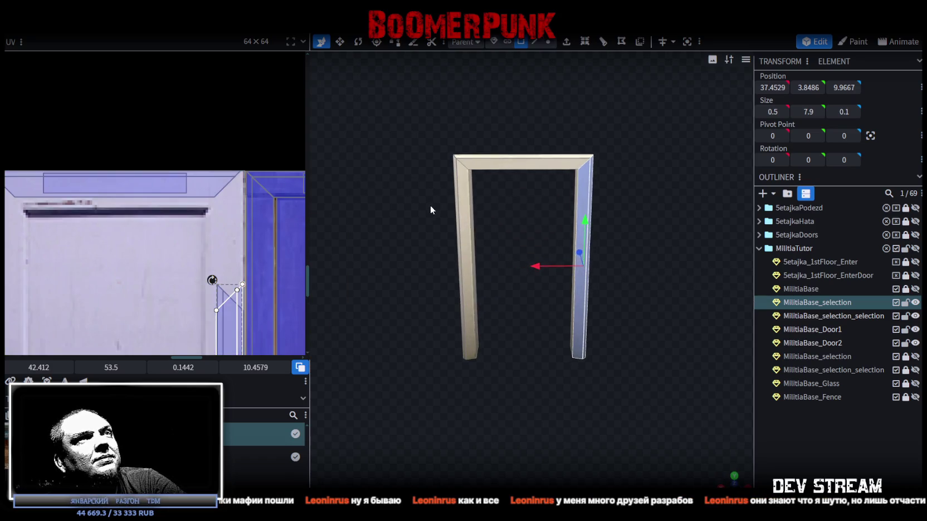
{"action": "left_click", "coordinate": [518, 161]}
{"action": "mouse_move", "coordinate": [533, 190]}
{"action": "left_mouse_down"}
{"action": "mouse_move", "coordinate": [405, 297]}
{"action": "mouse_move", "coordinate": [532, 204]}
{"action": "mouse_move", "coordinate": [686, 172]}
{"action": "mouse_move", "coordinate": [704, 243]}
{"action": "mouse_move", "coordinate": [669, 242]}
{"action": "mouse_move", "coordinate": [681, 235]}
{"action": "mouse_move", "coordinate": [649, 250]}
{"action": "mouse_move", "coordinate": [717, 350]}
{"action": "mouse_move", "coordinate": [653, 285]}
{"action": "mouse_move", "coordinate": [595, 313]}
{"action": "mouse_move", "coordinate": [684, 322]}
{"action": "mouse_move", "coordinate": [460, 344]}
{"action": "mouse_move", "coordinate": [514, 330]}
{"action": "mouse_move", "coordinate": [612, 269]}
{"action": "mouse_move", "coordinate": [605, 304]}
{"action": "mouse_move", "coordinate": [570, 275]}
{"action": "mouse_move", "coordinate": [569, 241]}
{"action": "mouse_move", "coordinate": [518, 167]}
{"action": "left_mouse_up"}
{"action": "scroll", "coordinate": [556, 195], "scroll_direction": "down", "scroll_amount": 2}
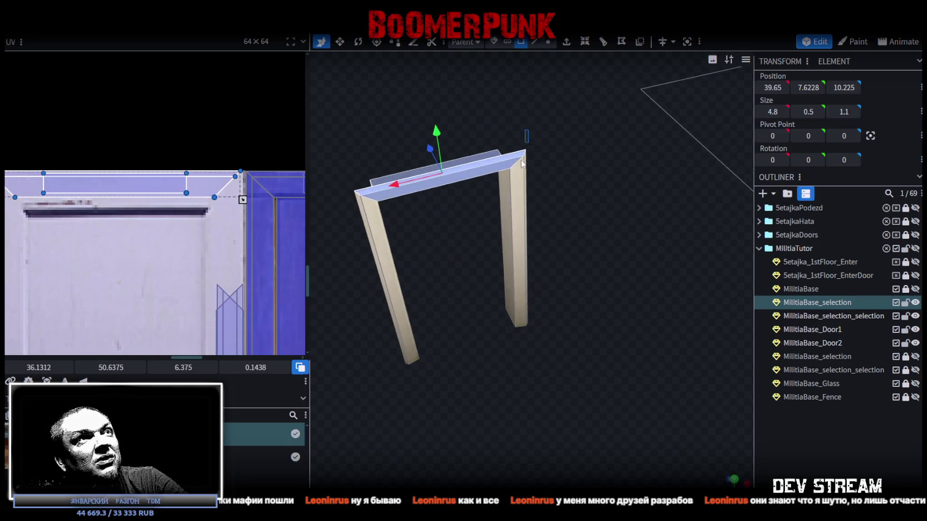
Copy the selected door frame piece and paste it as a new piece.
{"action": "left_click", "coordinate": [518, 167]}
{"action": "left_click", "coordinate": [368, 216]}
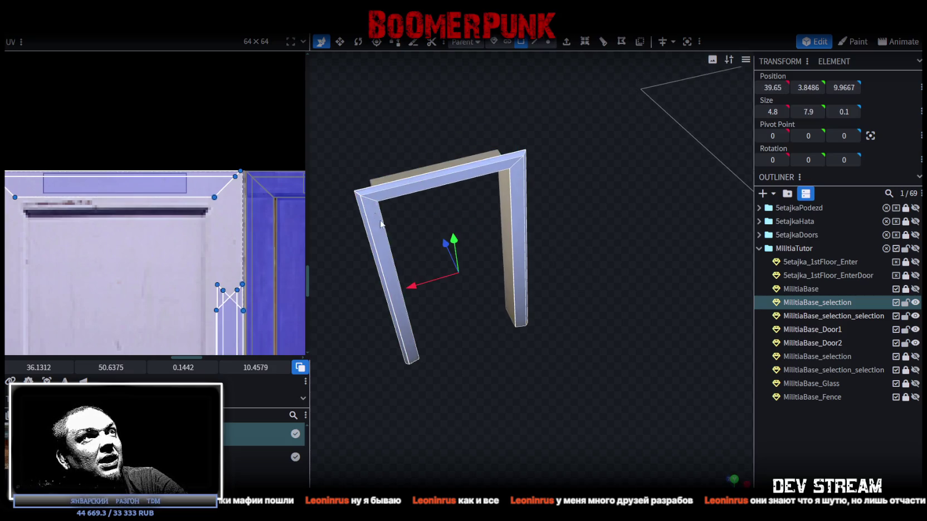
{"action": "left_click_drag", "start_coordinate": [505, 372], "coordinate": [462, 294]}
{"action": "right_click", "coordinate": [463, 294]}
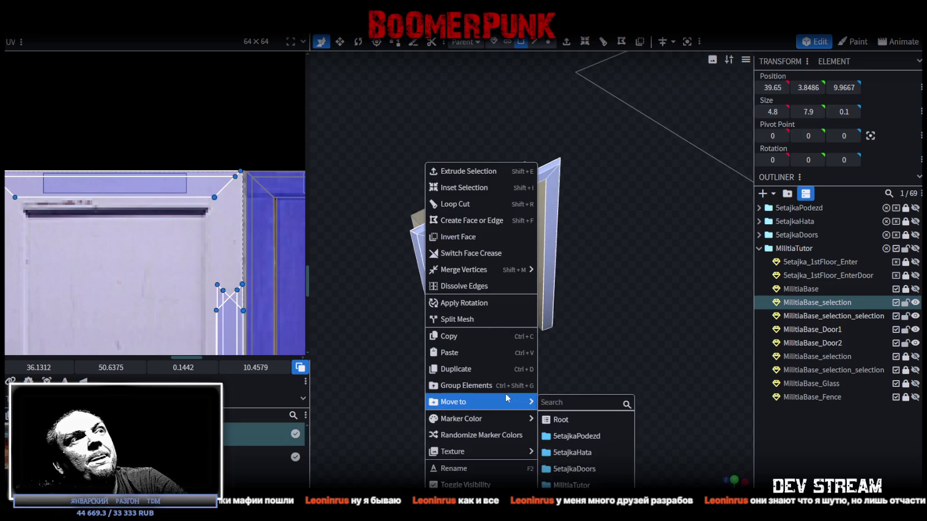
{"action": "left_click", "coordinate": [470, 337]}
{"action": "right_click", "coordinate": [443, 293]}
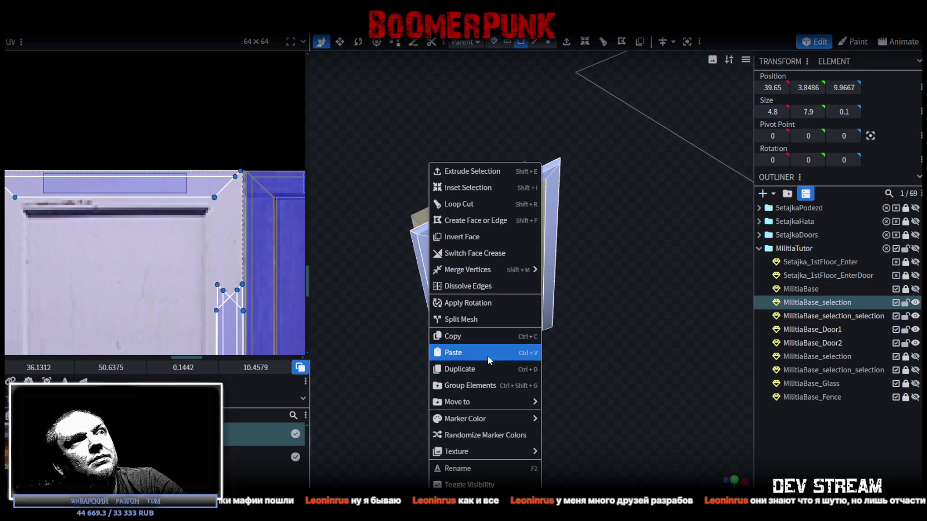
{"action": "left_click", "coordinate": [491, 352]}
{"action": "left_click", "coordinate": [527, 366]}
Mirror the pasted piece on Z, slide it into place, and merge overlapping vertices.
{"action": "mouse_move", "coordinate": [527, 369]}
{"action": "left_mouse_down"}
{"action": "mouse_move", "coordinate": [605, 378]}
{"action": "mouse_move", "coordinate": [614, 362]}
{"action": "mouse_move", "coordinate": [581, 368]}
{"action": "left_mouse_up"}
{"action": "right_click", "coordinate": [117, 33]}
{"action": "mouse_move", "coordinate": [148, 55]}
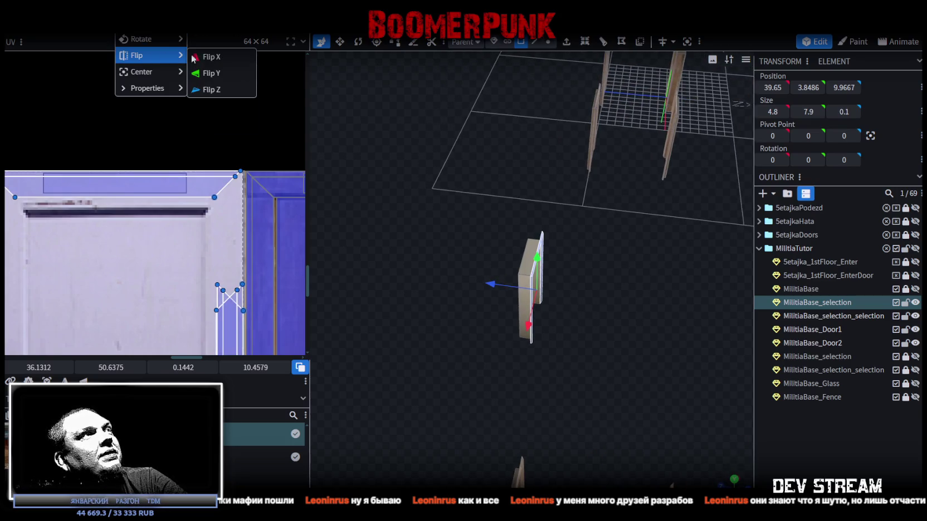
{"action": "left_click", "coordinate": [218, 72]}
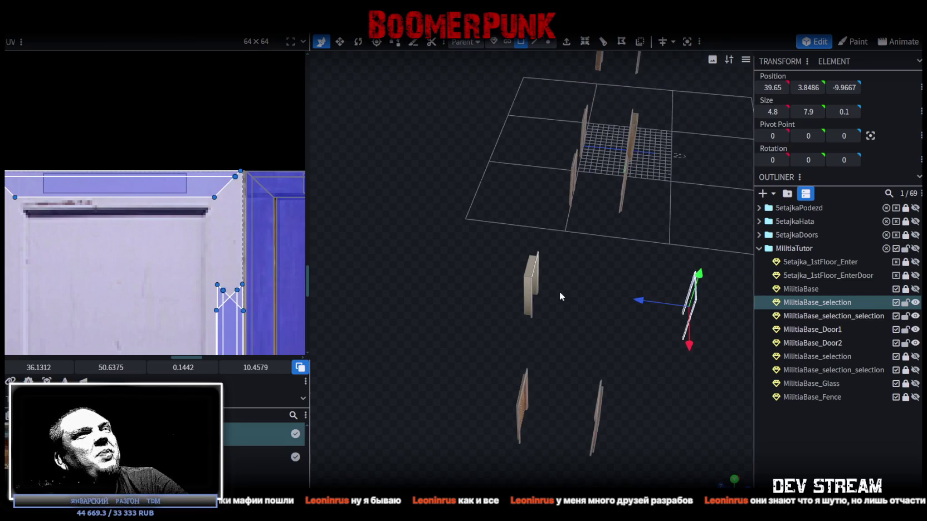
{"action": "mouse_move", "coordinate": [648, 302]}
{"action": "left_mouse_down"}
{"action": "mouse_move", "coordinate": [467, 271]}
{"action": "mouse_move", "coordinate": [485, 273]}
{"action": "mouse_move", "coordinate": [483, 264]}
{"action": "left_mouse_up"}
{"action": "left_click", "coordinate": [430, 125]}
Select the door's right and then left frame pieces.
{"action": "mouse_move", "coordinate": [594, 269]}
{"action": "left_mouse_down"}
{"action": "mouse_move", "coordinate": [485, 330]}
{"action": "mouse_move", "coordinate": [605, 346]}
{"action": "mouse_move", "coordinate": [624, 338]}
{"action": "mouse_move", "coordinate": [562, 357]}
{"action": "mouse_move", "coordinate": [617, 312]}
{"action": "mouse_move", "coordinate": [593, 338]}
{"action": "mouse_move", "coordinate": [630, 348]}
{"action": "mouse_move", "coordinate": [584, 288]}
{"action": "mouse_move", "coordinate": [602, 246]}
{"action": "left_mouse_up"}
{"action": "left_click", "coordinate": [582, 287]}
{"action": "mouse_move", "coordinate": [409, 230]}
{"action": "left_mouse_down"}
{"action": "mouse_move", "coordinate": [437, 206]}
{"action": "mouse_move", "coordinate": [411, 285]}
{"action": "mouse_move", "coordinate": [448, 235]}
{"action": "mouse_move", "coordinate": [602, 226]}
{"action": "mouse_move", "coordinate": [592, 226]}
{"action": "left_mouse_up"}
{"action": "left_click", "coordinate": [417, 299]}
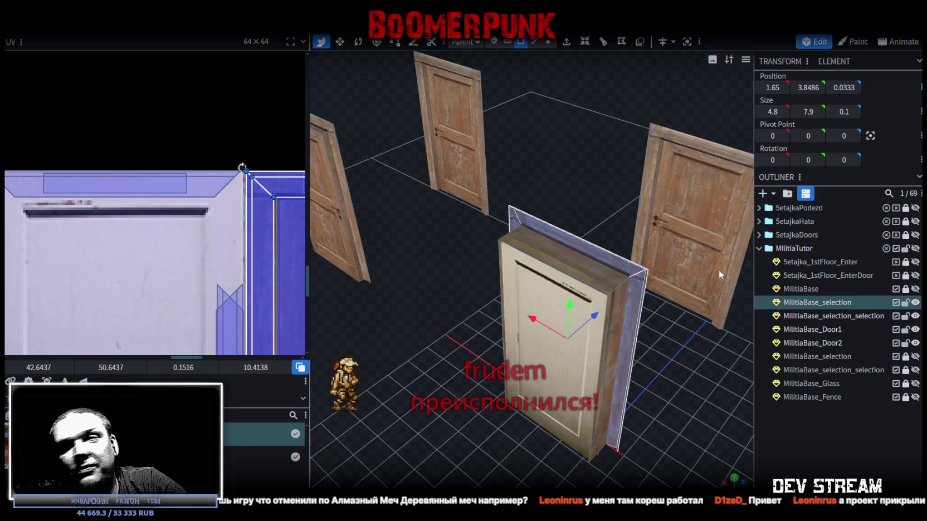
Copy the framed door piece's faces and duplicate the piece.
{"action": "right_click", "coordinate": [635, 280]}
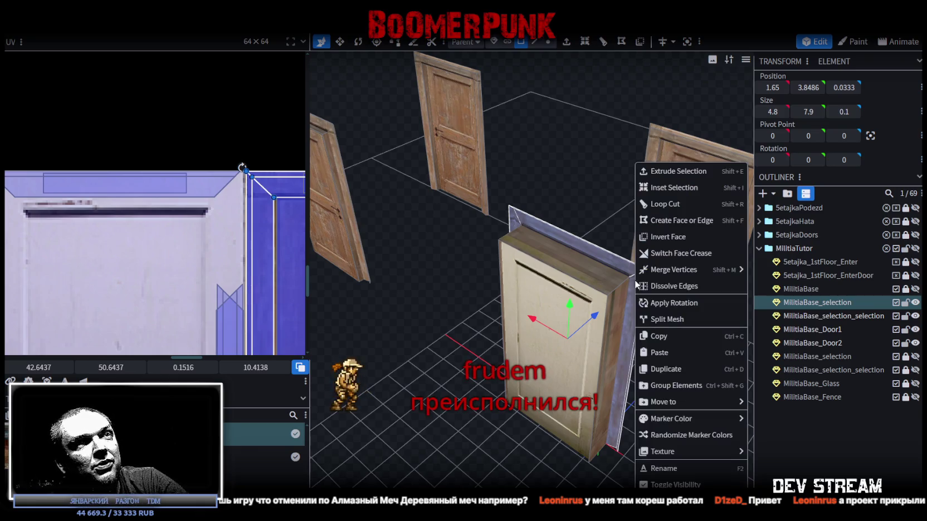
{"action": "left_click", "coordinate": [663, 337]}
{"action": "right_click", "coordinate": [629, 339]}
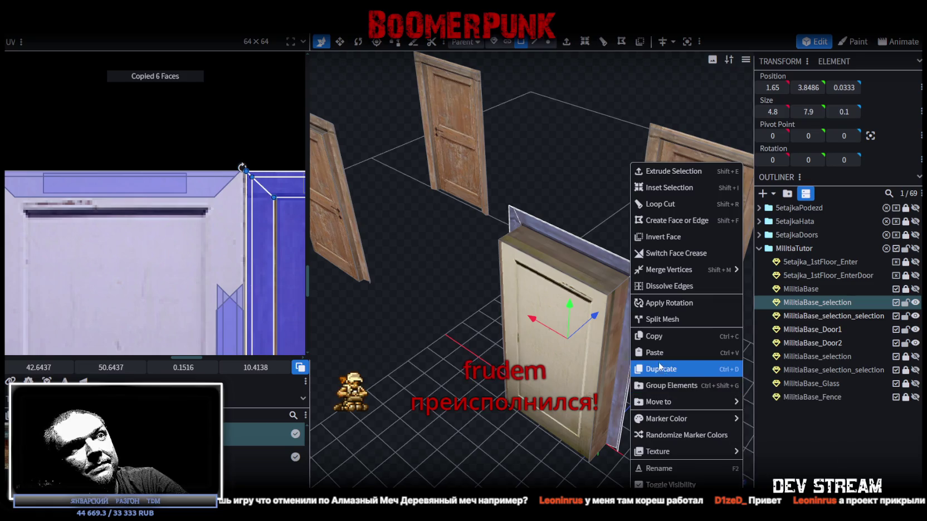
{"action": "left_click", "coordinate": [659, 366]}
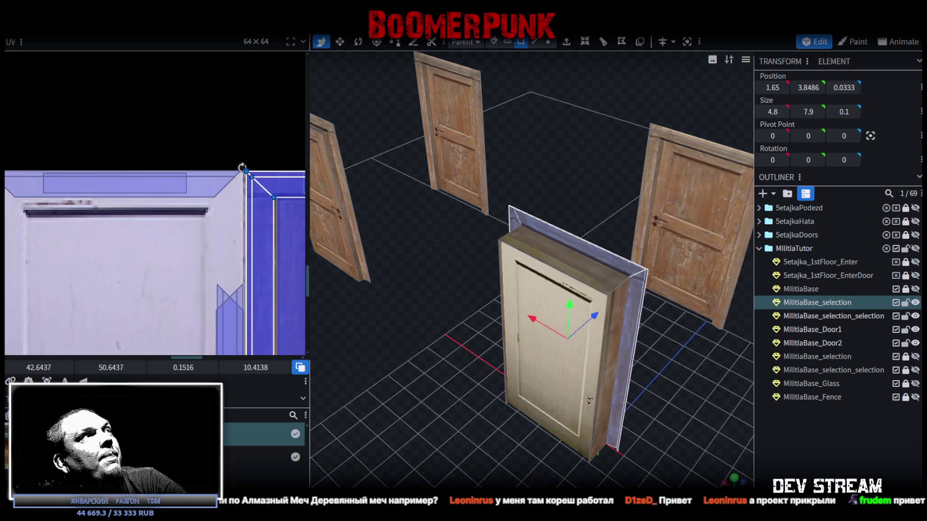
Flip the duplicate on Z, push it back one unit, and merge its 4 overlapping vertices.
{"action": "right_click", "coordinate": [116, 35]}
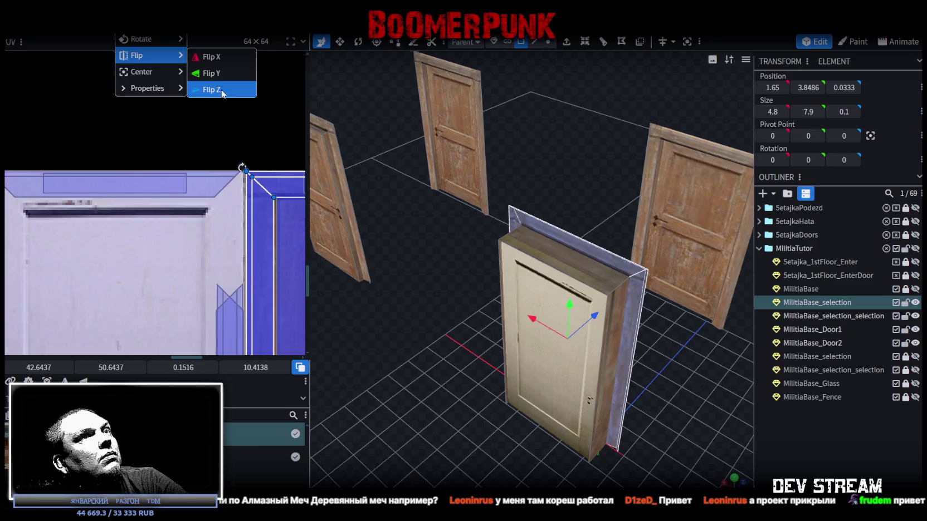
{"action": "left_click", "coordinate": [223, 91]}
{"action": "left_click", "coordinate": [441, 162]}
{"action": "left_click_drag", "start_coordinate": [460, 371], "coordinate": [416, 378]}
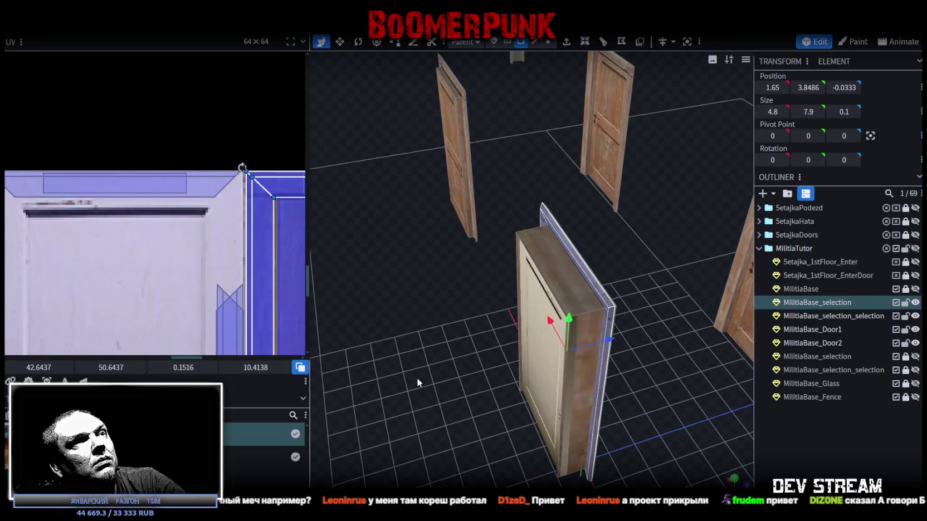
{"action": "left_click_drag", "start_coordinate": [610, 344], "coordinate": [566, 345]}
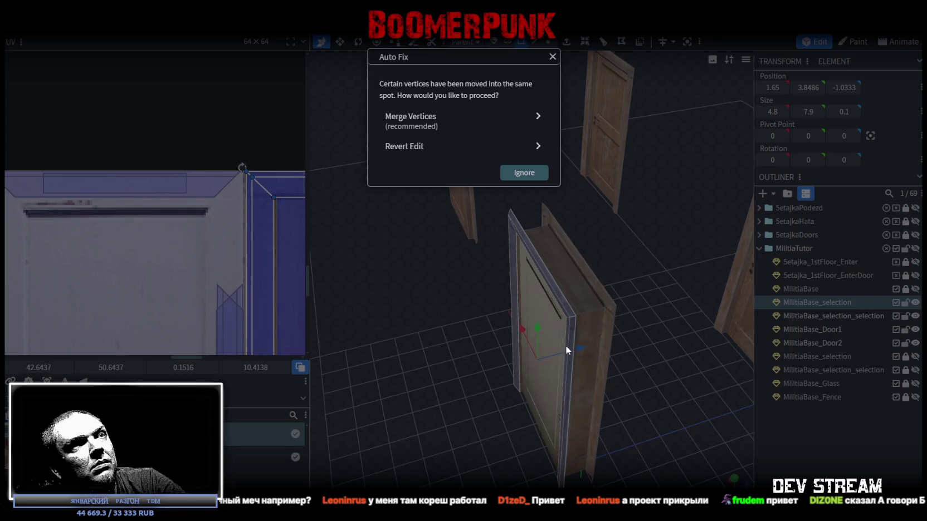
{"action": "left_click", "coordinate": [472, 136]}
{"action": "mouse_move", "coordinate": [541, 393]}
{"action": "left_mouse_down"}
{"action": "mouse_move", "coordinate": [673, 404]}
{"action": "mouse_move", "coordinate": [742, 383]}
{"action": "mouse_move", "coordinate": [469, 386]}
{"action": "mouse_move", "coordinate": [551, 350]}
{"action": "mouse_move", "coordinate": [512, 371]}
{"action": "mouse_move", "coordinate": [504, 363]}
{"action": "mouse_move", "coordinate": [634, 385]}
{"action": "mouse_move", "coordinate": [591, 375]}
{"action": "mouse_move", "coordinate": [611, 384]}
{"action": "left_mouse_up"}
{"action": "scroll", "coordinate": [614, 384], "scroll_direction": "up", "scroll_amount": 3}
Copy the door frame piece's textured faces and paste them as UV faces.
{"action": "left_click", "coordinate": [470, 248]}
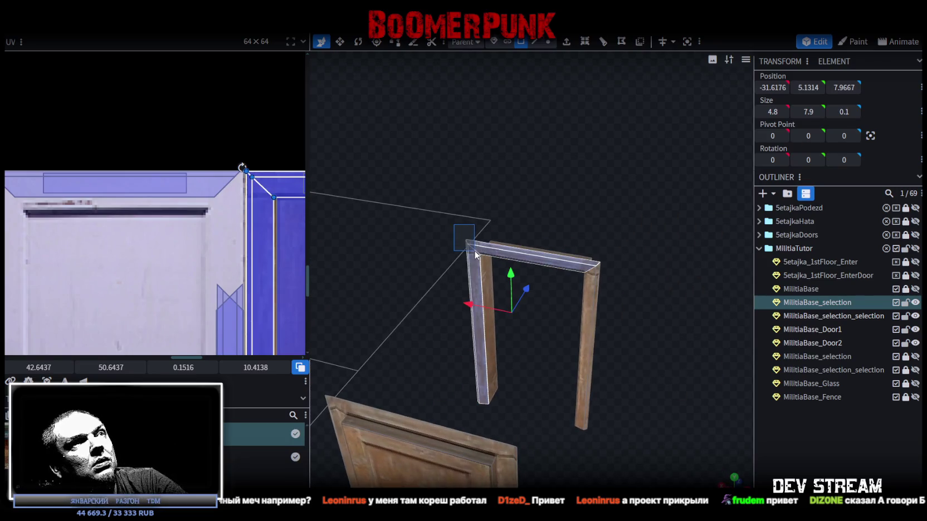
{"action": "left_click", "coordinate": [589, 278], "text": "shift"}
{"action": "left_click", "coordinate": [597, 266], "text": "shift"}
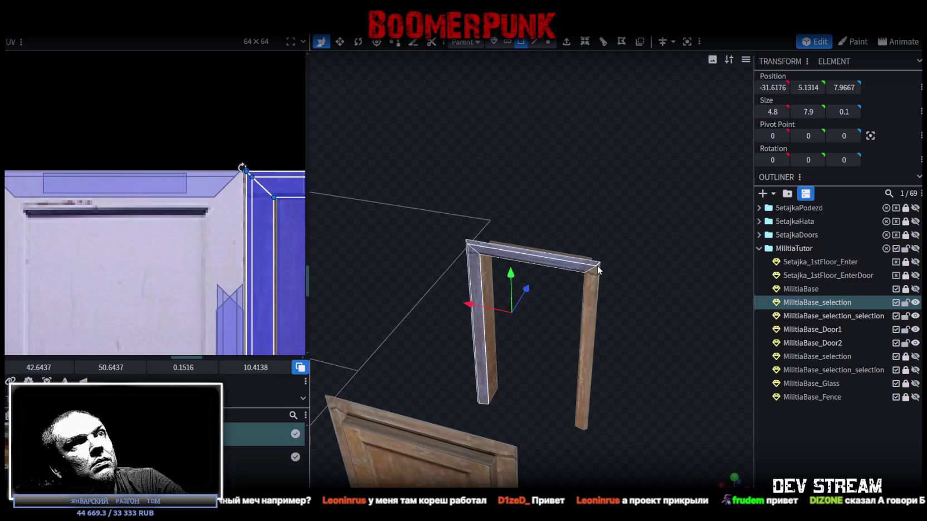
{"action": "right_click", "coordinate": [591, 273]}
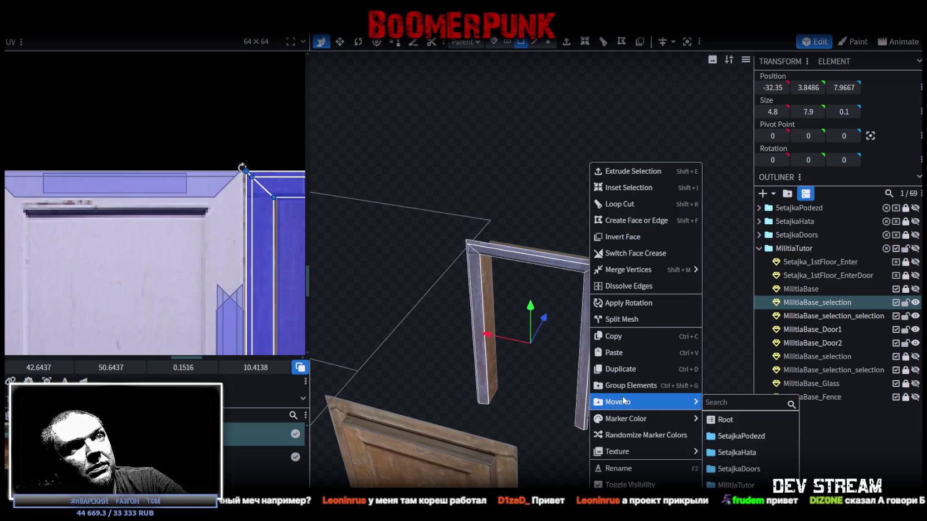
{"action": "left_click", "coordinate": [612, 336]}
{"action": "right_click", "coordinate": [592, 346]}
{"action": "left_click", "coordinate": [632, 357]}
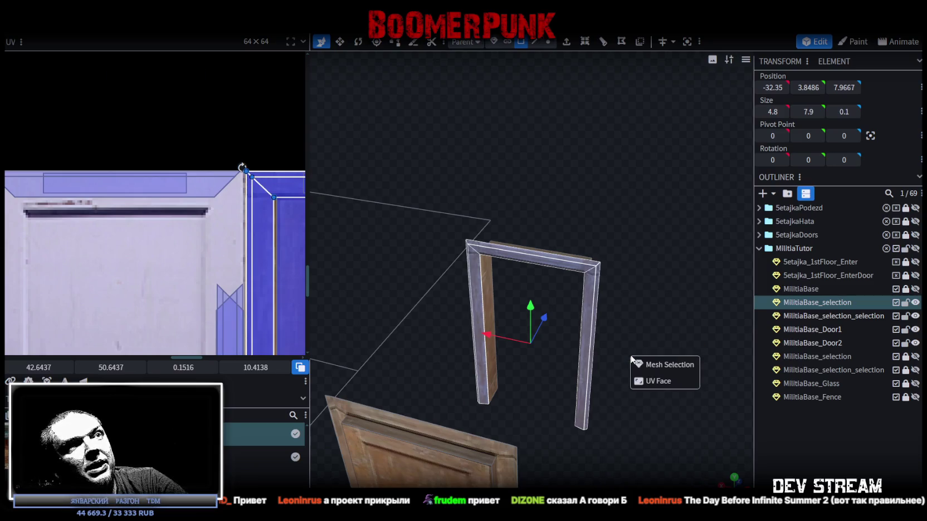
{"action": "left_click", "coordinate": [653, 365]}
{"action": "scroll", "coordinate": [637, 358], "scroll_direction": "down", "scroll_amount": 3}
Flip the frame along Z and merge its overlapping vertices.
{"action": "mouse_move", "coordinate": [637, 358]}
{"action": "left_mouse_down"}
{"action": "mouse_move", "coordinate": [577, 398]}
{"action": "mouse_move", "coordinate": [585, 390]}
{"action": "left_mouse_up"}
{"action": "right_click", "coordinate": [116, 35]}
{"action": "mouse_move", "coordinate": [147, 56]}
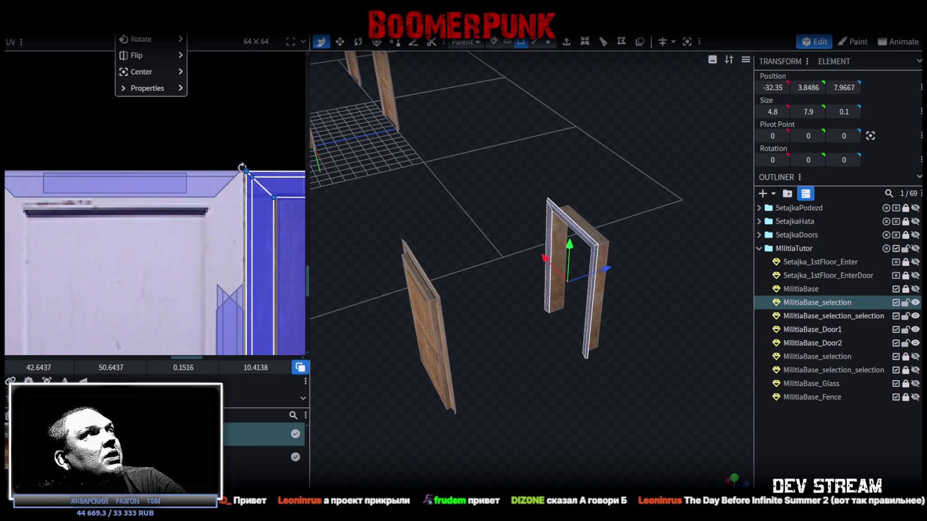
{"action": "left_click", "coordinate": [214, 89]}
{"action": "mouse_move", "coordinate": [449, 422]}
{"action": "left_mouse_down"}
{"action": "mouse_move", "coordinate": [416, 324]}
{"action": "mouse_move", "coordinate": [599, 293]}
{"action": "left_mouse_up"}
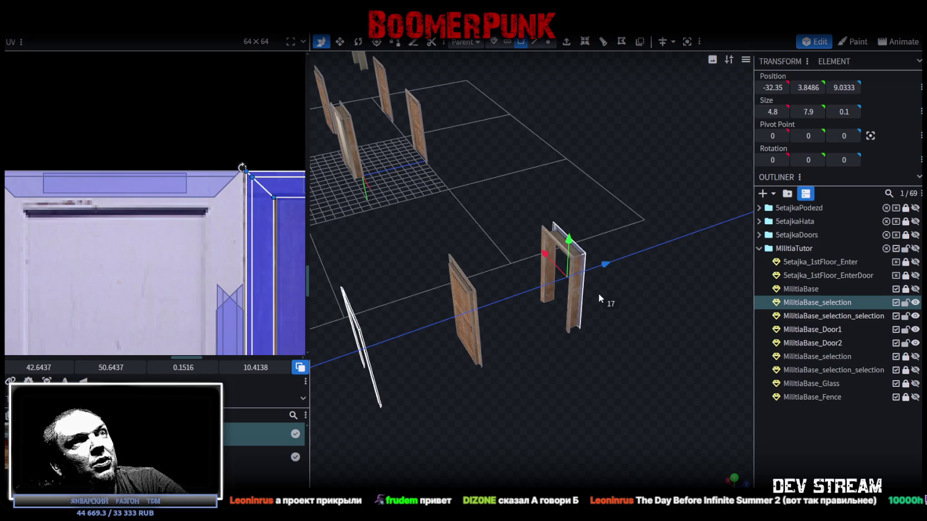
{"action": "left_click", "coordinate": [411, 120]}
Inspect the frames wrapping both sides of the pale door panels.
{"action": "mouse_move", "coordinate": [412, 134]}
{"action": "left_mouse_down"}
{"action": "mouse_move", "coordinate": [513, 388]}
{"action": "mouse_move", "coordinate": [516, 376]}
{"action": "mouse_move", "coordinate": [597, 324]}
{"action": "mouse_move", "coordinate": [483, 315]}
{"action": "mouse_move", "coordinate": [441, 284]}
{"action": "mouse_move", "coordinate": [370, 323]}
{"action": "left_mouse_up"}
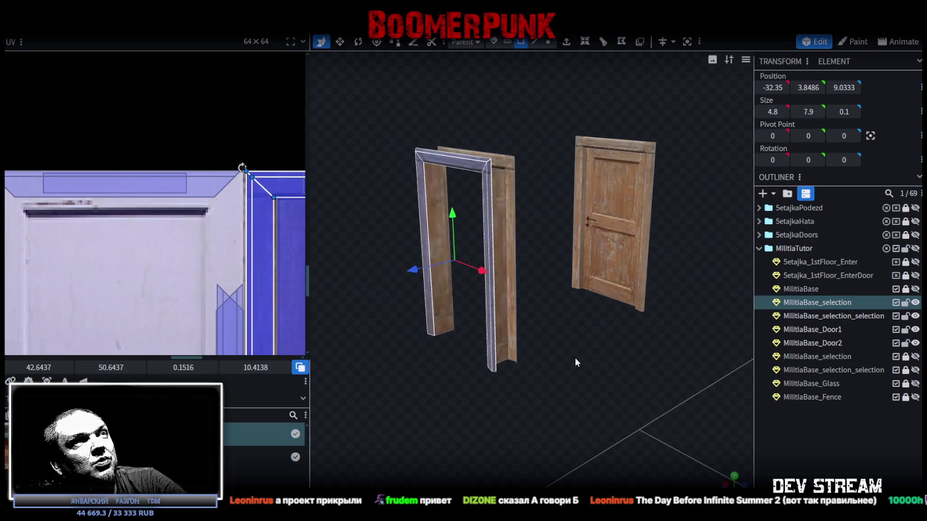
{"action": "mouse_move", "coordinate": [518, 375]}
{"action": "left_mouse_down"}
{"action": "mouse_move", "coordinate": [477, 393]}
{"action": "mouse_move", "coordinate": [569, 336]}
{"action": "mouse_move", "coordinate": [556, 337]}
{"action": "mouse_move", "coordinate": [591, 355]}
{"action": "mouse_move", "coordinate": [580, 181]}
{"action": "mouse_move", "coordinate": [518, 315]}
{"action": "mouse_move", "coordinate": [532, 342]}
{"action": "mouse_move", "coordinate": [572, 332]}
{"action": "left_mouse_up"}
{"action": "left_click", "coordinate": [578, 175]}
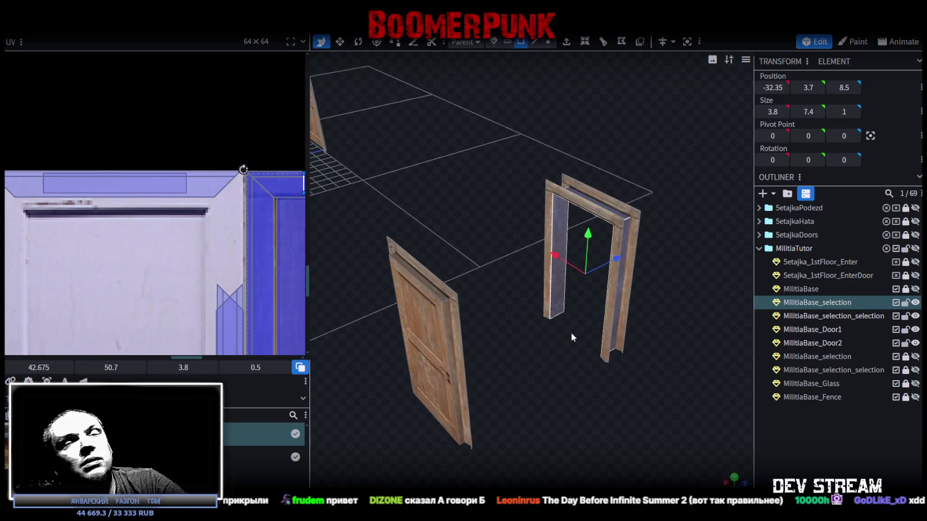
{"action": "mouse_move", "coordinate": [566, 331]}
{"action": "left_mouse_down"}
{"action": "mouse_move", "coordinate": [524, 310]}
{"action": "mouse_move", "coordinate": [514, 284]}
{"action": "left_mouse_up"}
{"action": "left_click_drag", "start_coordinate": [522, 273], "coordinate": [526, 272]}
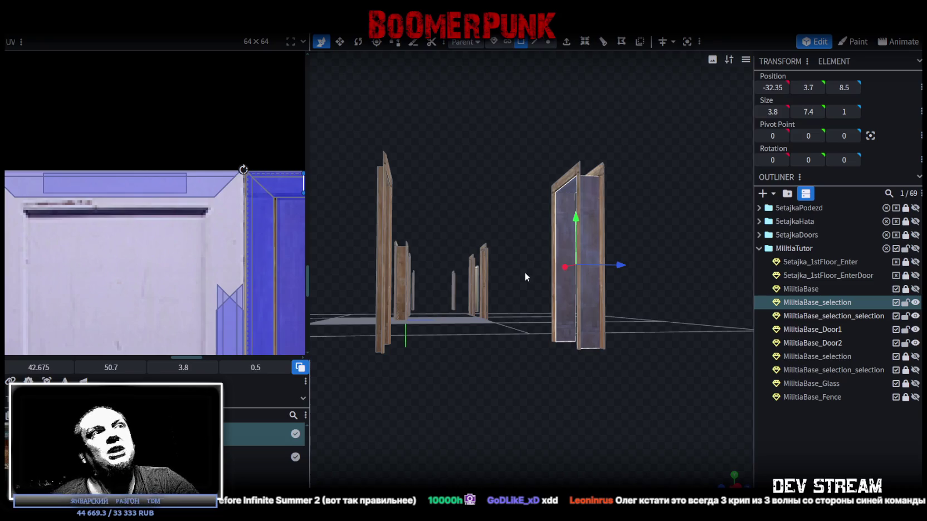
{"action": "mouse_move", "coordinate": [547, 360]}
{"action": "left_mouse_down"}
{"action": "mouse_move", "coordinate": [537, 384]}
{"action": "mouse_move", "coordinate": [561, 389]}
{"action": "mouse_move", "coordinate": [519, 350]}
{"action": "mouse_move", "coordinate": [527, 381]}
{"action": "mouse_move", "coordinate": [533, 378]}
{"action": "left_mouse_up"}
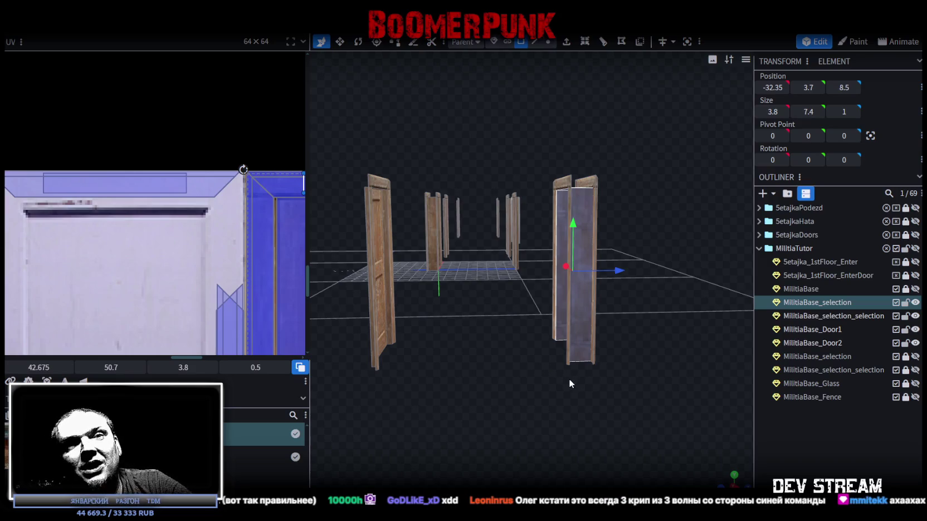
{"action": "mouse_move", "coordinate": [586, 384]}
{"action": "left_mouse_down"}
{"action": "mouse_move", "coordinate": [533, 415]}
{"action": "mouse_move", "coordinate": [626, 397]}
{"action": "mouse_move", "coordinate": [642, 408]}
{"action": "mouse_move", "coordinate": [639, 370]}
{"action": "mouse_move", "coordinate": [594, 376]}
{"action": "mouse_move", "coordinate": [578, 365]}
{"action": "left_mouse_up"}
{"action": "scroll", "coordinate": [641, 403], "scroll_direction": "down", "scroll_amount": 3}
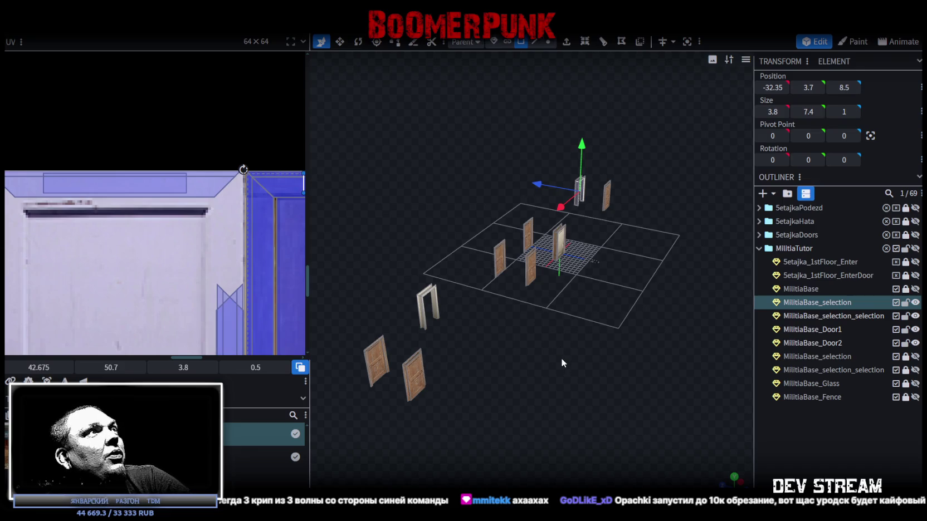
Export the model as FBX overwriting Build0Tutor.fbx, then switch to Unity.
{"action": "left_click_drag", "start_coordinate": [562, 357], "coordinate": [591, 362]}
{"action": "scroll", "coordinate": [591, 362], "scroll_direction": "up", "scroll_amount": 2}
{"action": "scroll", "coordinate": [592, 353], "scroll_direction": "up", "scroll_amount": 2}
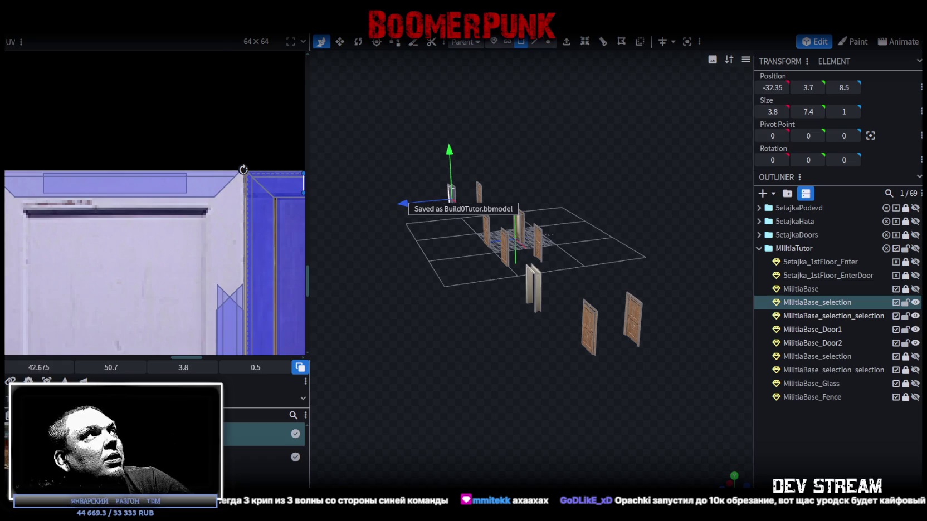
{"action": "left_click", "coordinate": [83, 27]}
{"action": "mouse_move", "coordinate": [109, 220]}
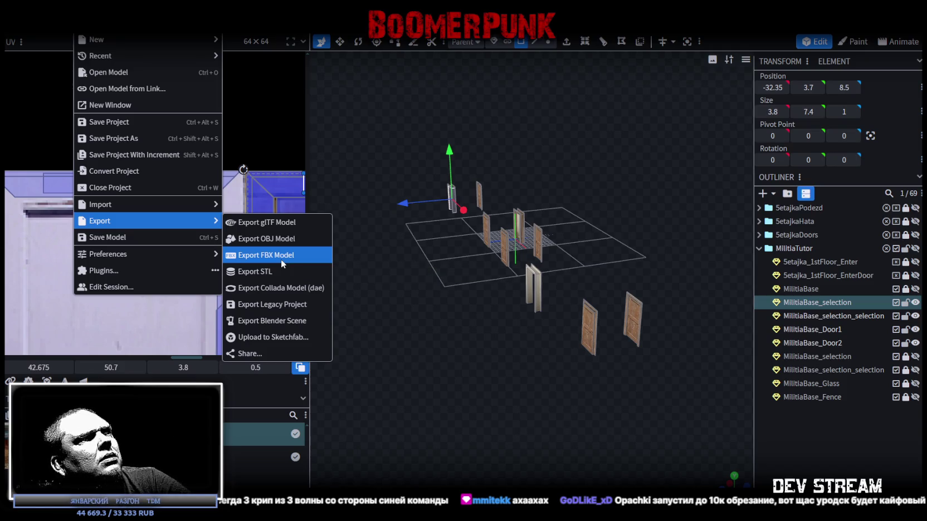
{"action": "left_click", "coordinate": [281, 259]}
{"action": "left_click", "coordinate": [493, 156]}
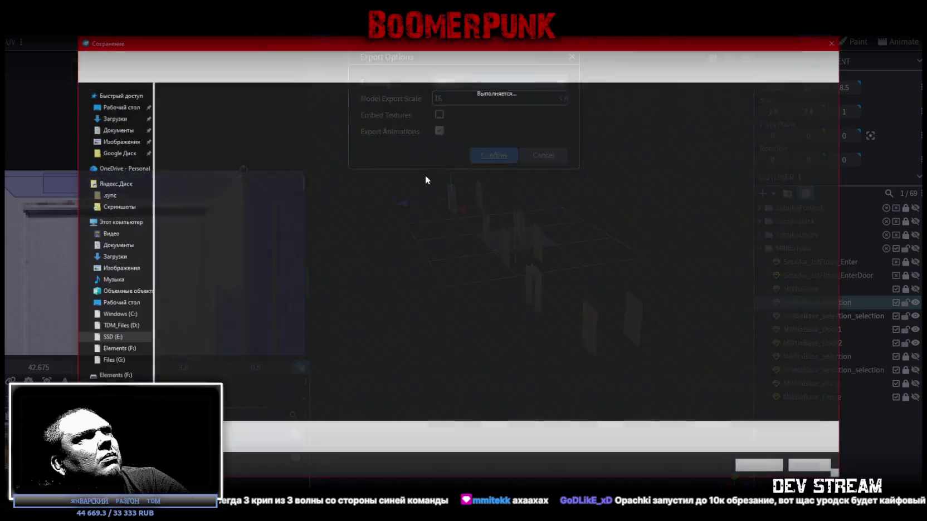
{"action": "double_click", "coordinate": [236, 114]}
{"action": "left_click", "coordinate": [486, 266]}
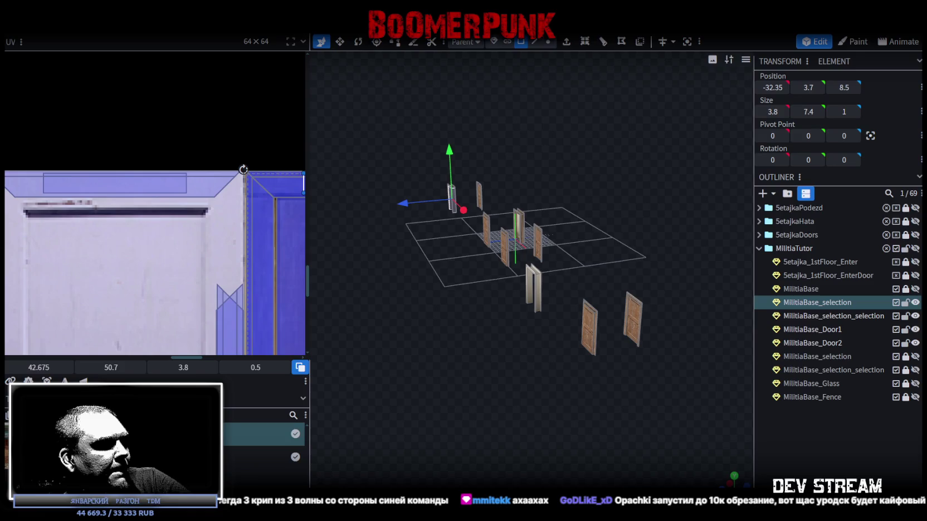
{"action": "key", "text": "alt+Tab"}
{"action": "right_click_drag", "start_coordinate": [453, 223], "coordinate": [369, 261]}
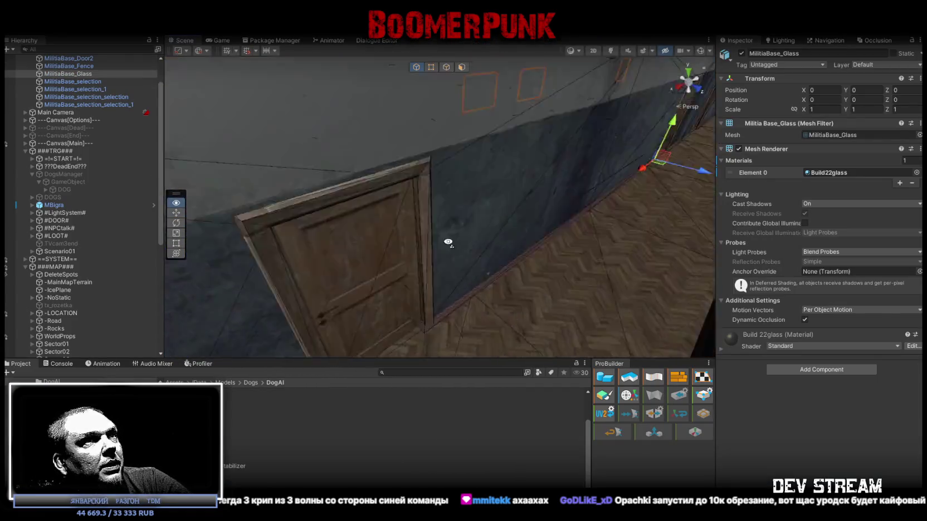
Fly down the corridor in the Scene view and frame the whole militia base building.
{"action": "mouse_move", "coordinate": [368, 260]}
{"action": "right_mouse_down"}
{"action": "mouse_move", "coordinate": [510, 206]}
{"action": "mouse_move", "coordinate": [425, 139]}
{"action": "mouse_move", "coordinate": [583, 223]}
{"action": "mouse_move", "coordinate": [374, 191]}
{"action": "mouse_move", "coordinate": [359, 134]}
{"action": "mouse_move", "coordinate": [410, 275]}
{"action": "mouse_move", "coordinate": [602, 206]}
{"action": "mouse_move", "coordinate": [502, 223]}
{"action": "right_mouse_up"}
{"action": "key", "text": "f"}
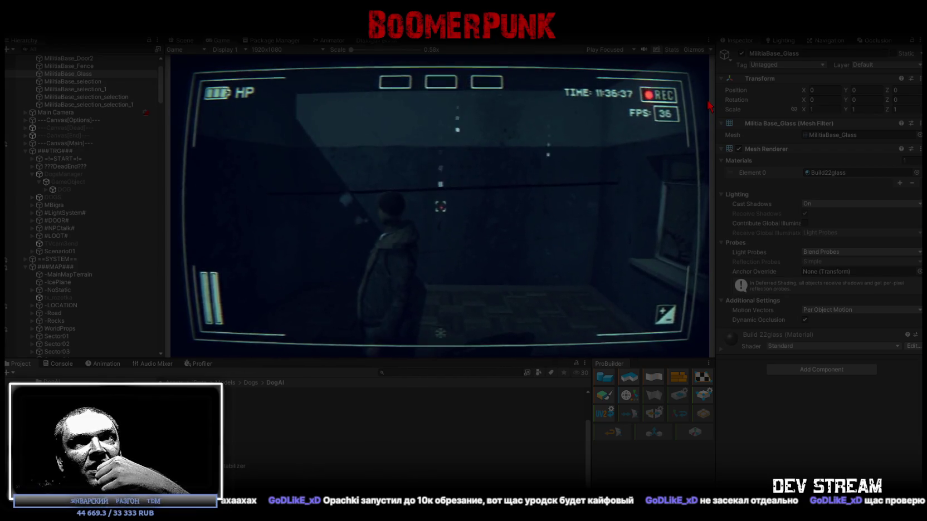
Maximize the Game view, walk to the new doorway, then bring up the YouTube Short.
{"action": "double_click", "coordinate": [221, 41]}
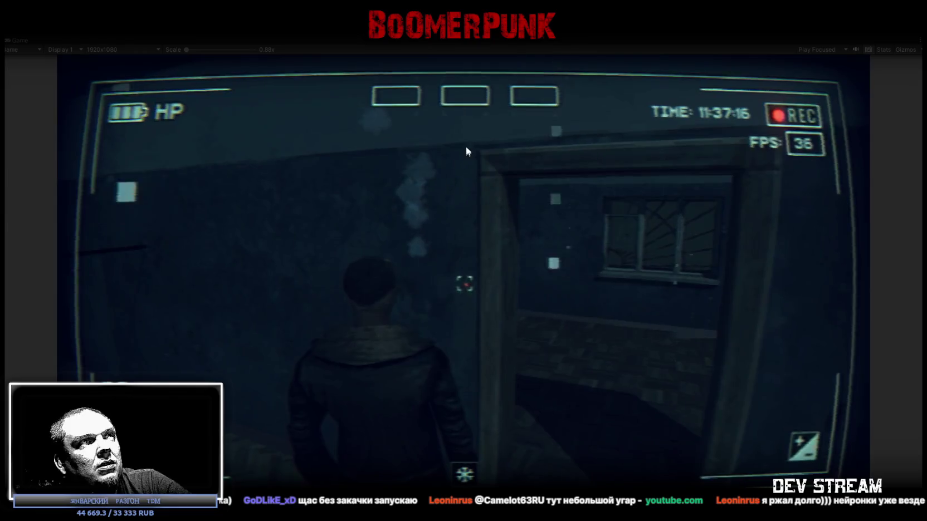
{"action": "key", "text": "alt+Tab"}
{"action": "left_click_drag", "start_coordinate": [440, 91], "coordinate": [371, 50]}
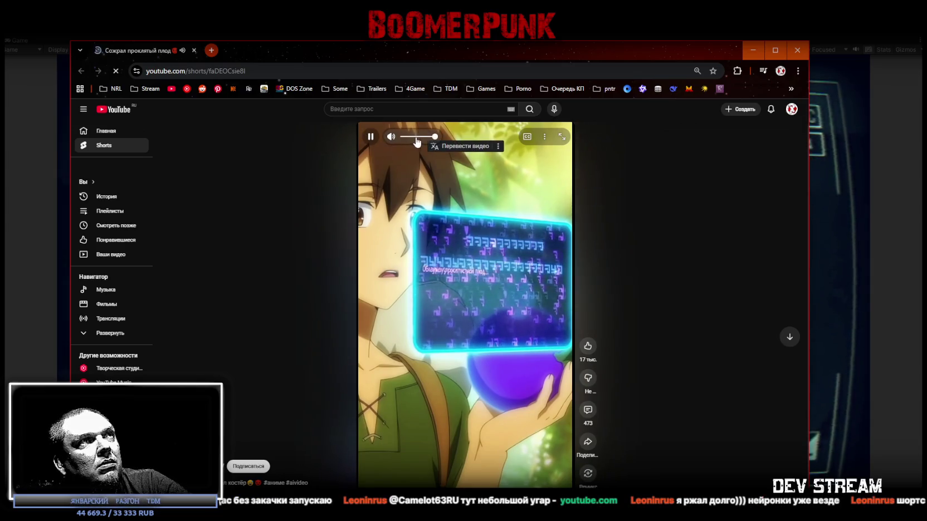
Lower the Short's volume, then close the browser to return to the game.
{"action": "left_click", "coordinate": [421, 137]}
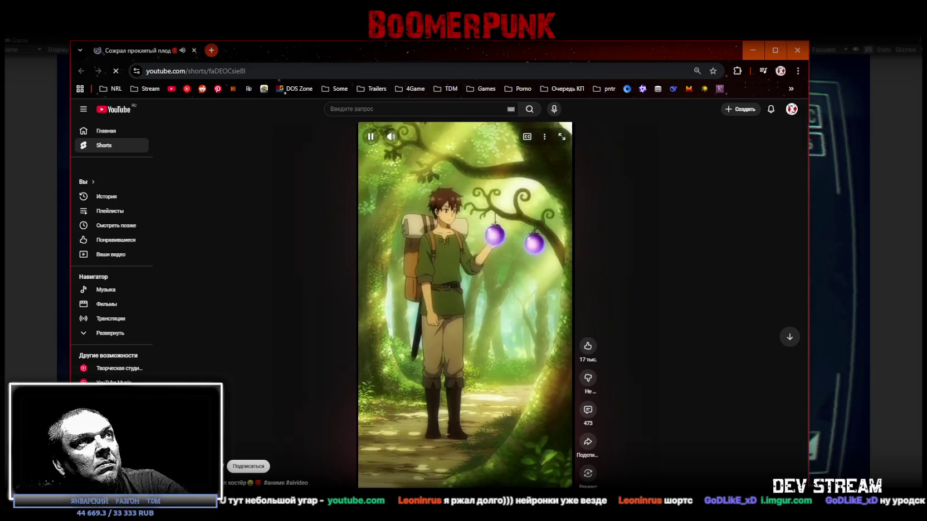
{"action": "left_click", "coordinate": [194, 50]}
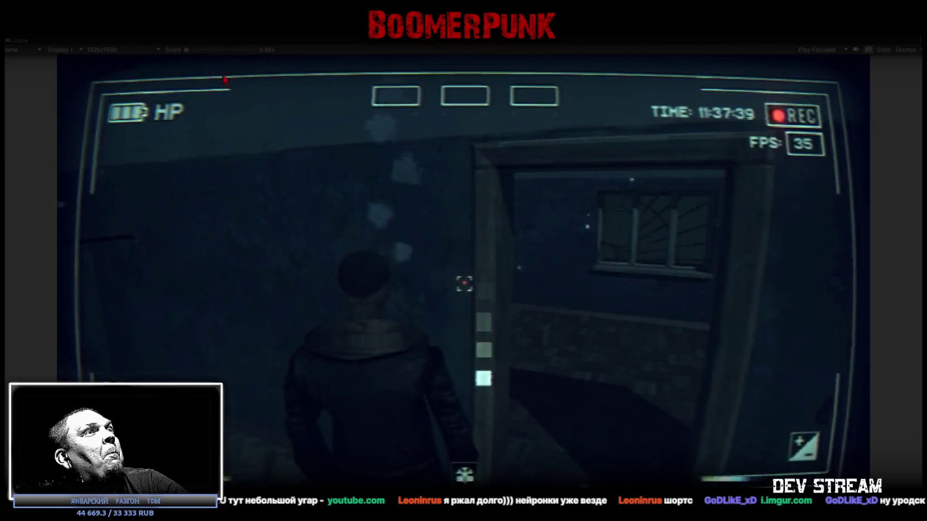
Refocus the running game, then switch to the Imgur post of the armored model.
{"action": "left_click", "coordinate": [410, 198]}
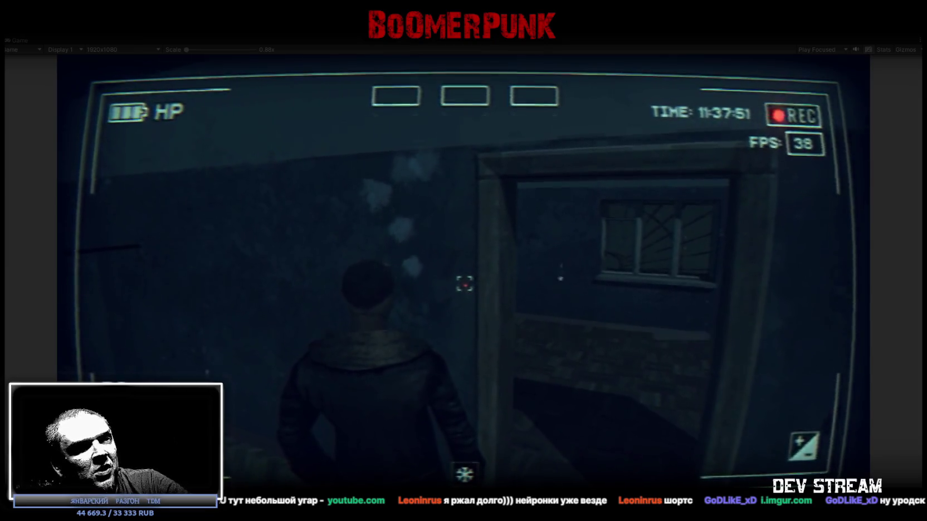
{"action": "key", "text": "alt+Tab"}
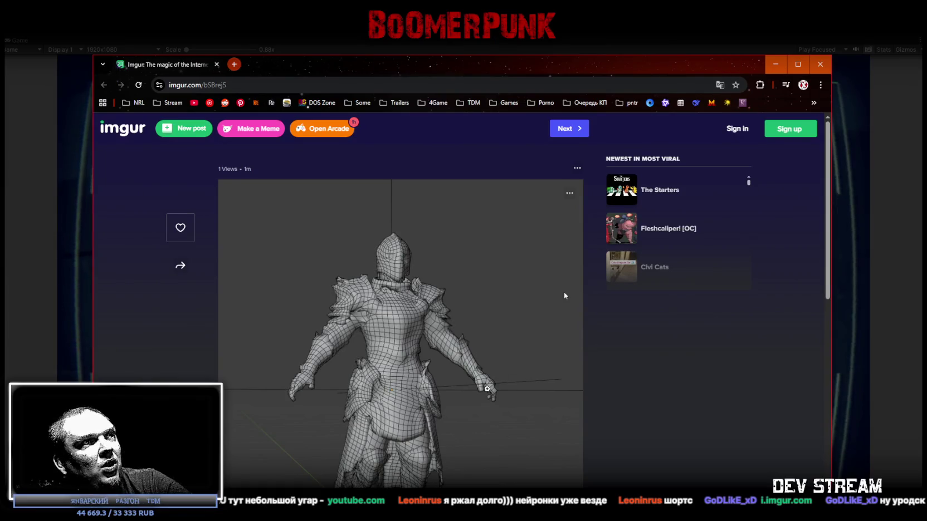
Browse the Imgur post of the armored character wireframe, then close Chrome.
{"action": "scroll", "coordinate": [564, 296], "scroll_direction": "down", "scroll_amount": 1}
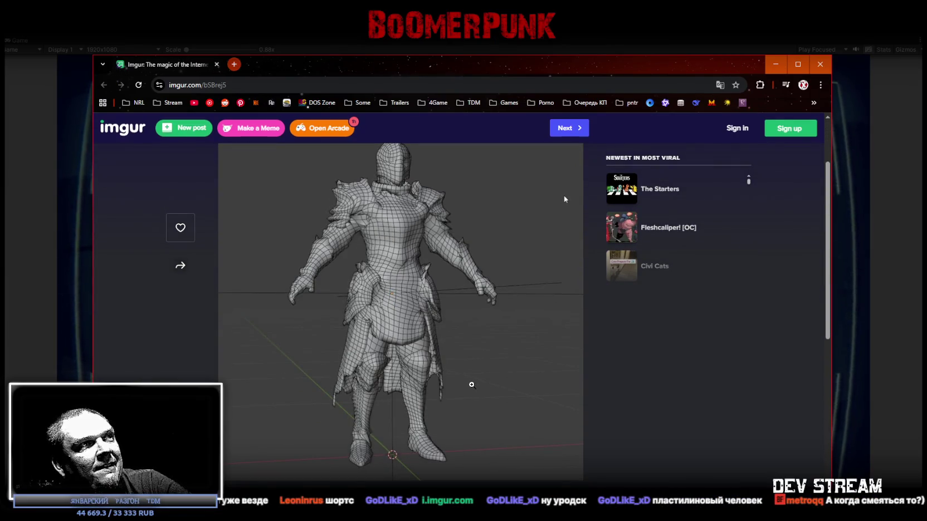
{"action": "scroll", "coordinate": [565, 296], "scroll_direction": "up", "scroll_amount": 1}
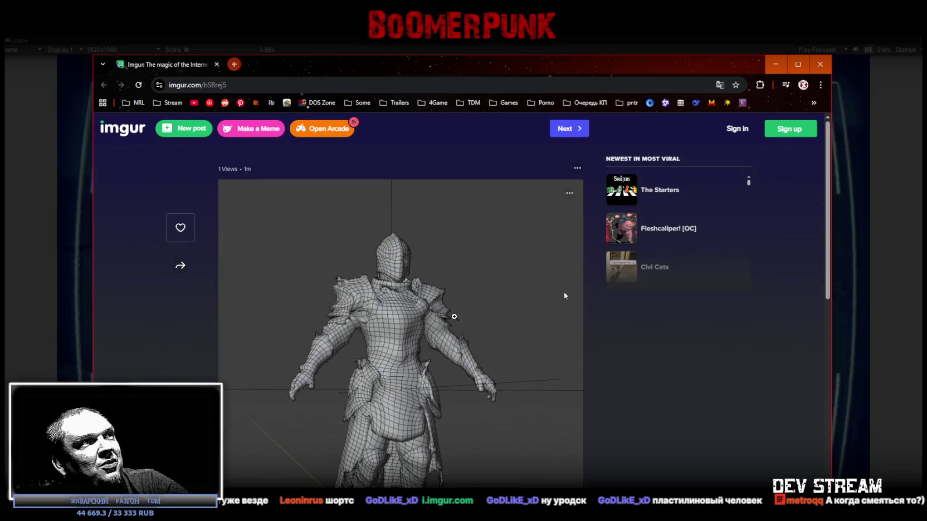
{"action": "scroll", "coordinate": [565, 296], "scroll_direction": "down", "scroll_amount": 1}
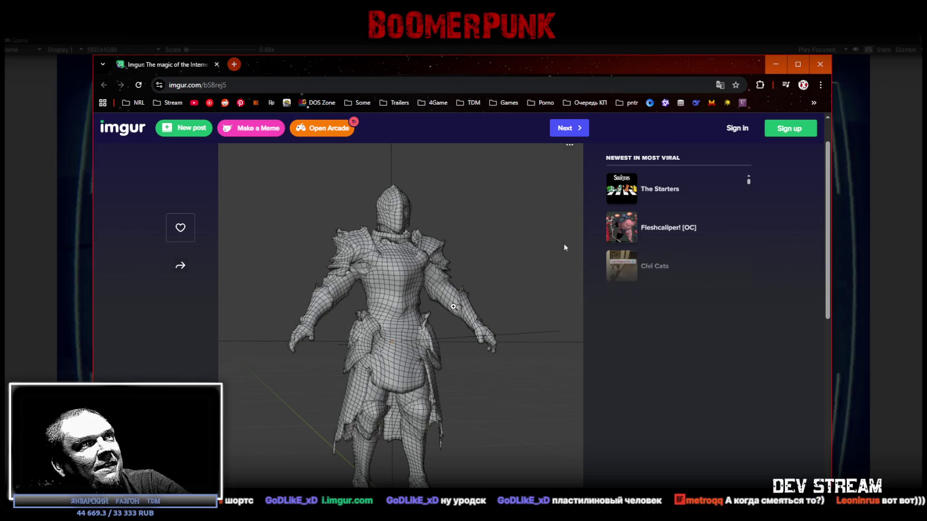
{"action": "scroll", "coordinate": [564, 247], "scroll_direction": "down", "scroll_amount": 1}
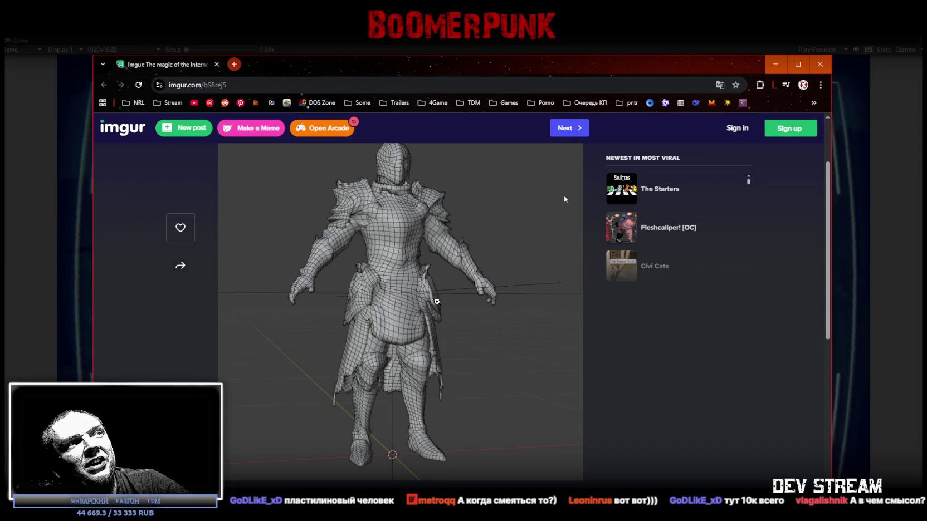
{"action": "scroll", "coordinate": [565, 199], "scroll_direction": "up", "scroll_amount": 1}
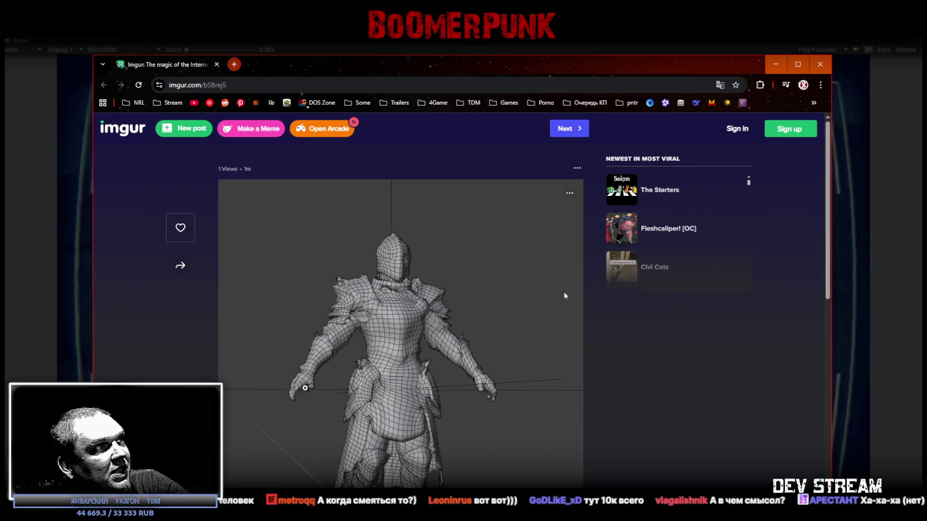
{"action": "scroll", "coordinate": [564, 295], "scroll_direction": "down", "scroll_amount": 3}
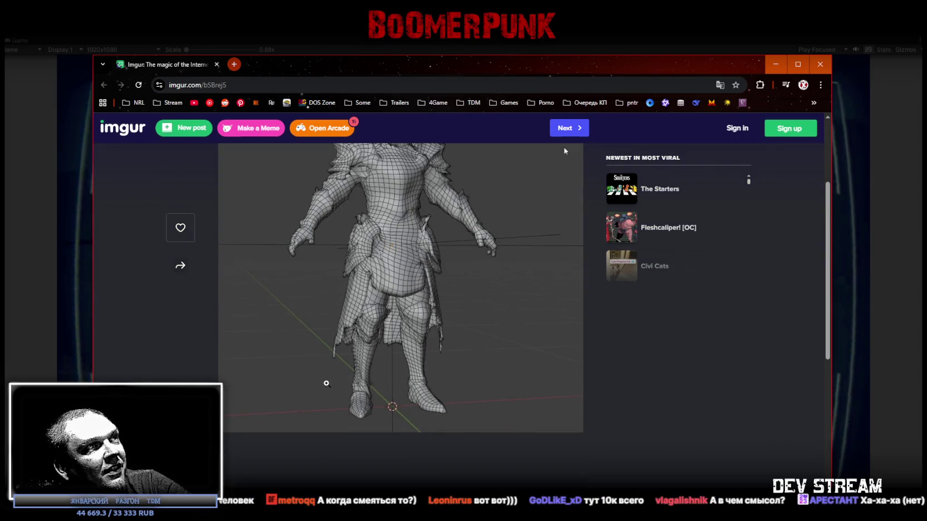
{"action": "scroll", "coordinate": [326, 384], "scroll_direction": "up", "scroll_amount": 1}
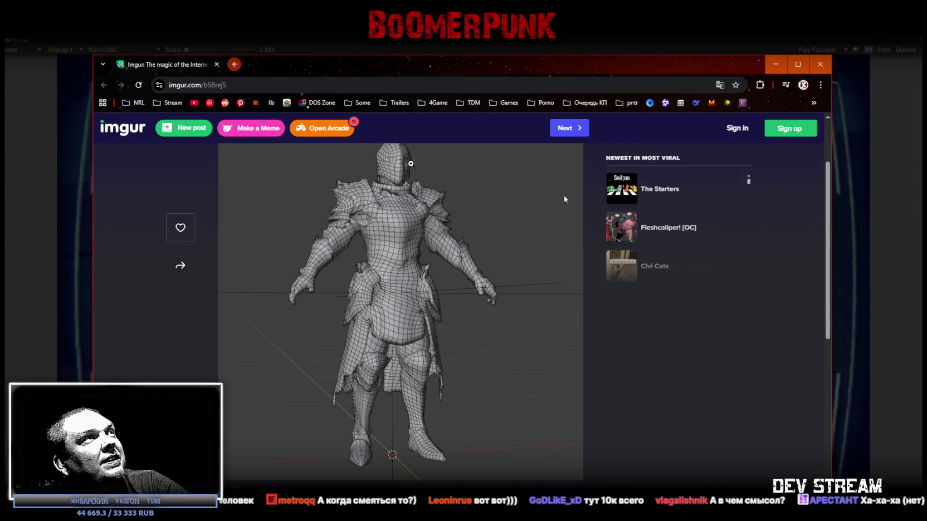
{"action": "left_click", "coordinate": [218, 64]}
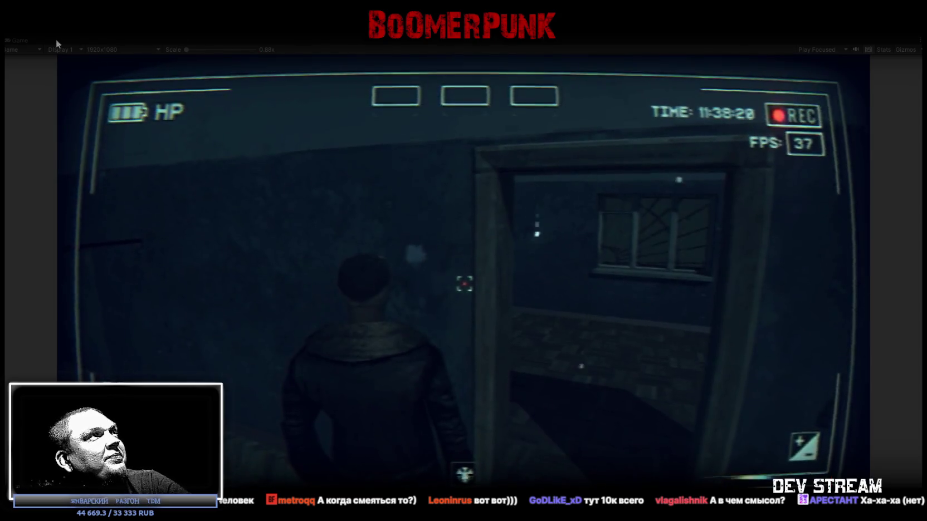
Walk the character through the doorway, the windowed room and the lit corridor into the larger room.
{"action": "left_click", "coordinate": [21, 40]}
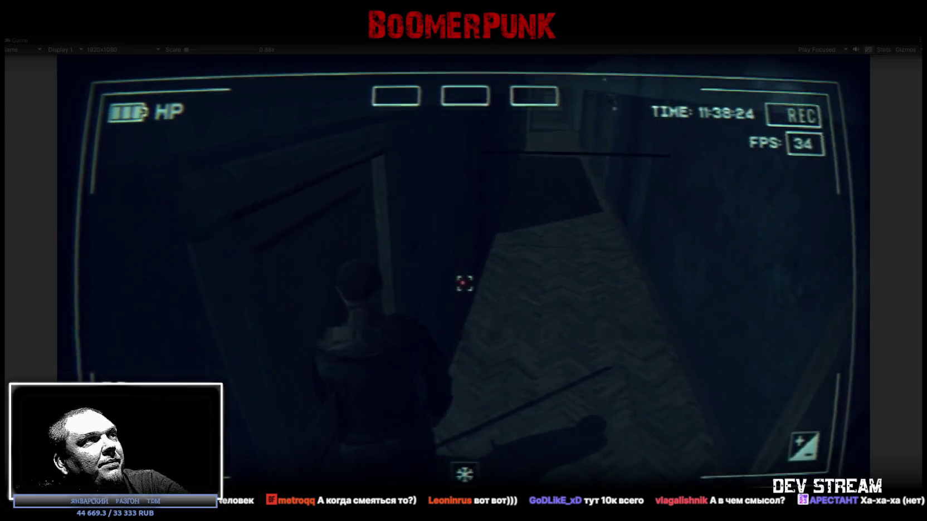
{"action": "key", "text": "w"}
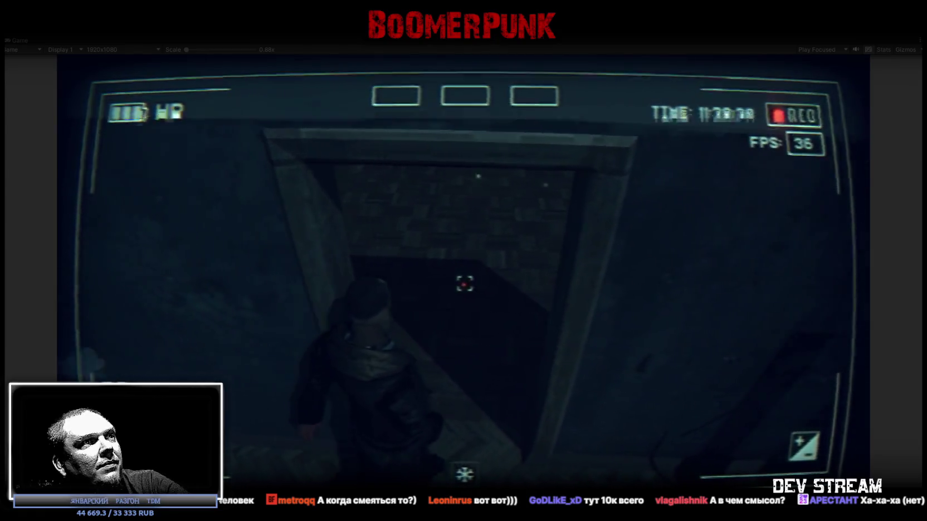
{"action": "key", "text": "w"}
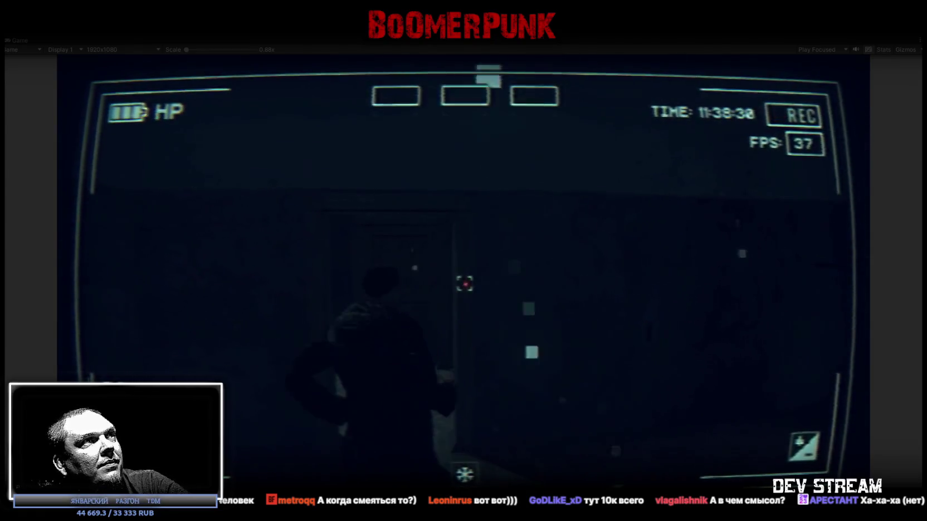
{"action": "key", "text": "w"}
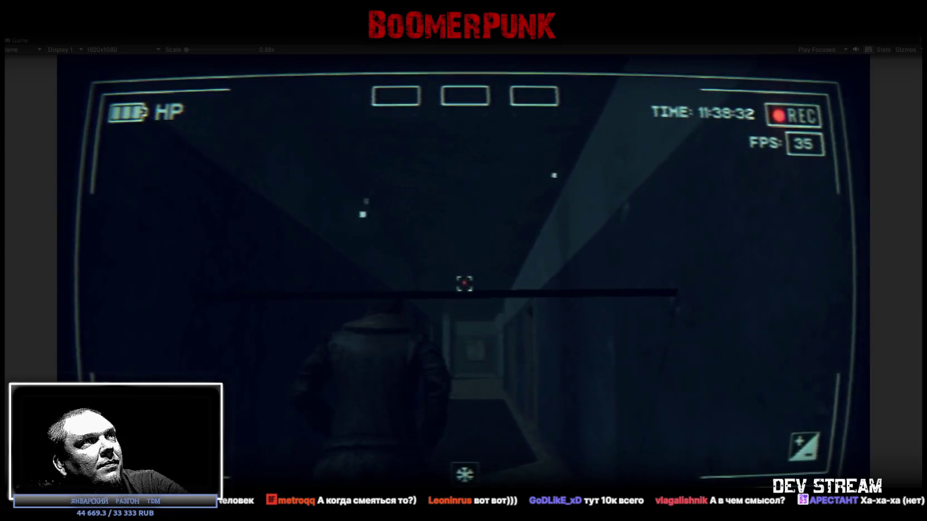
{"action": "key", "text": "w"}
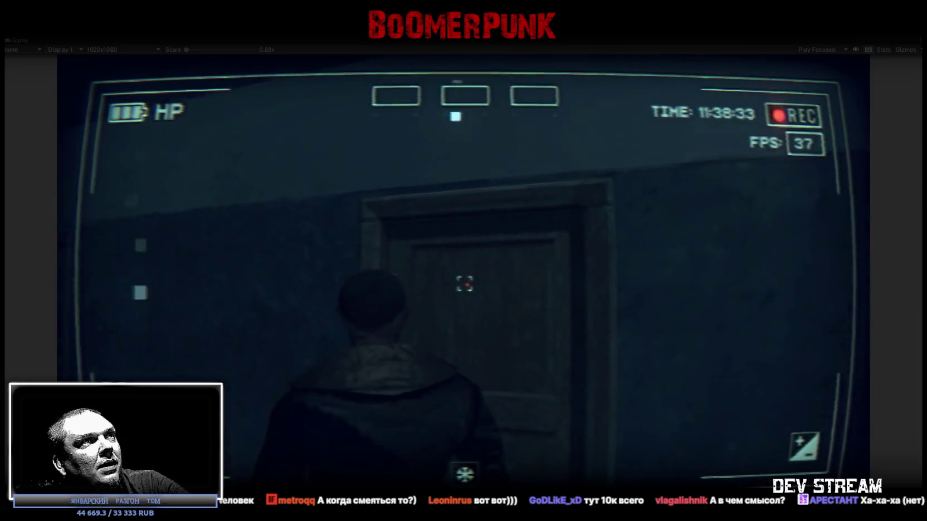
{"action": "key", "text": "w"}
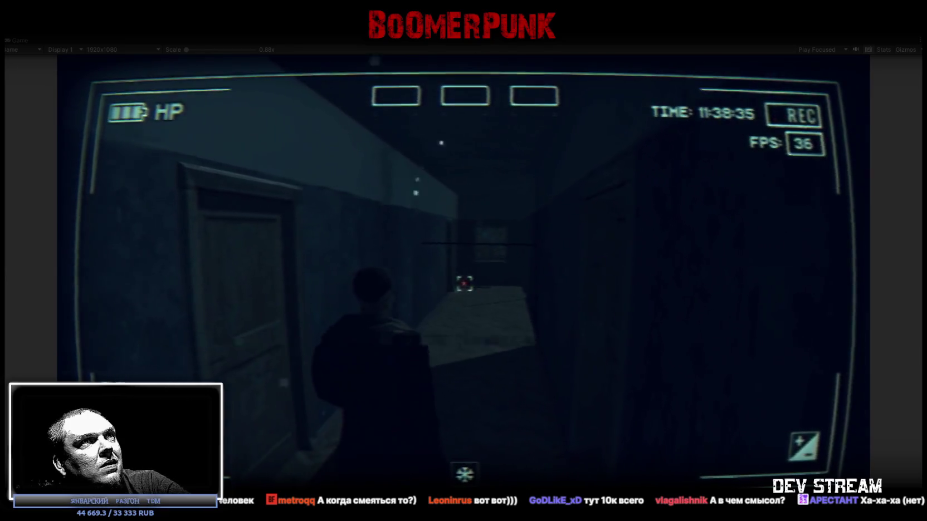
{"action": "key", "text": "w"}
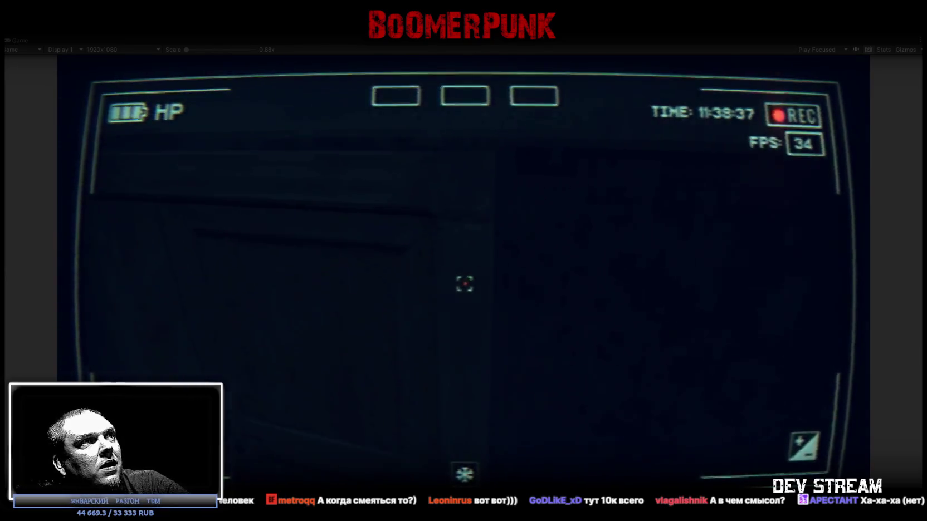
Explore the neighbouring rooms and corridor, passing the checkered-floor doorway into the dark room.
{"action": "key", "text": "w"}
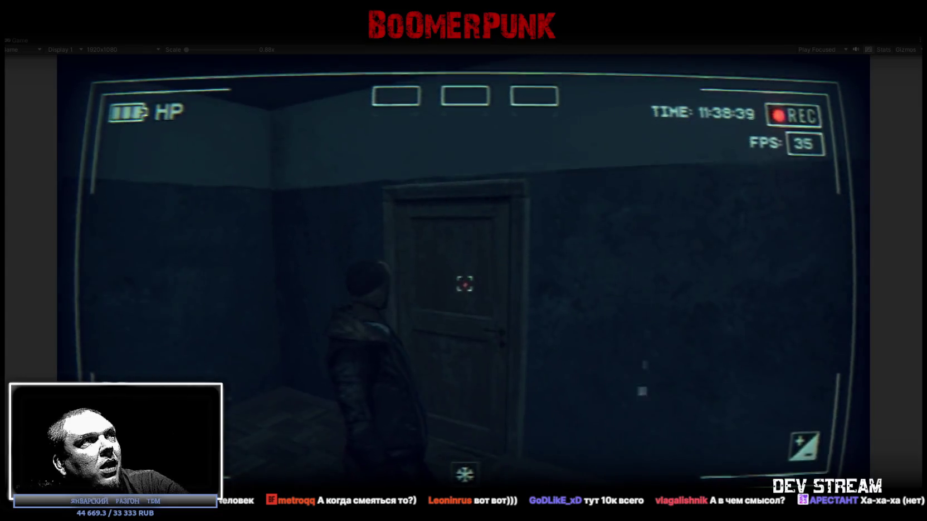
{"action": "key", "text": "w"}
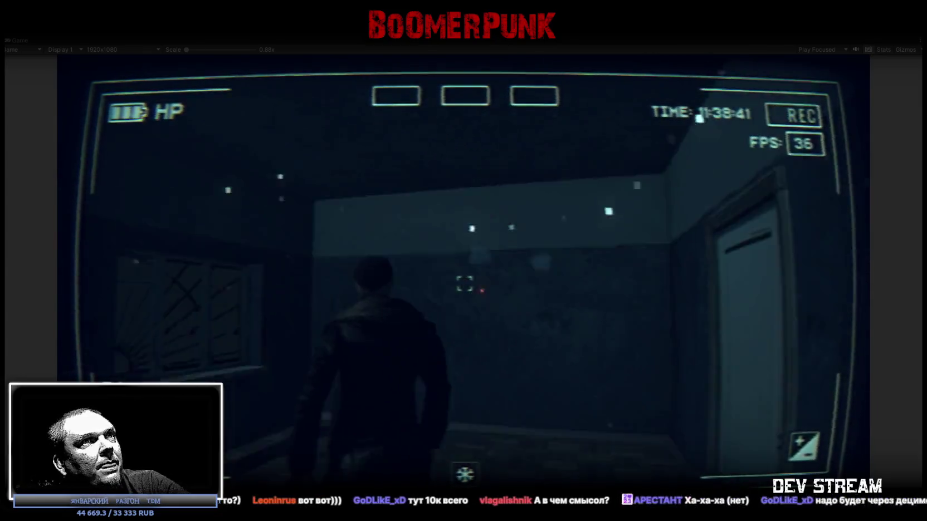
{"action": "key", "text": "w"}
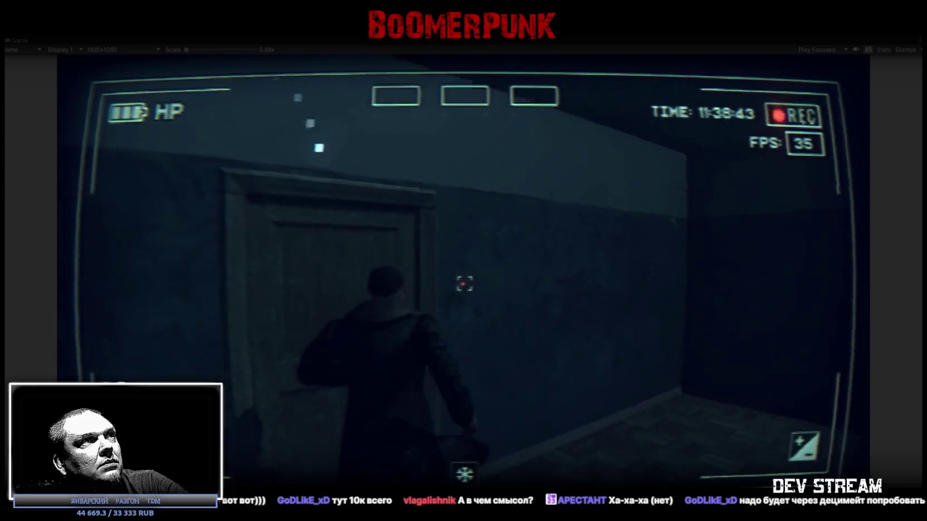
{"action": "key", "text": "w"}
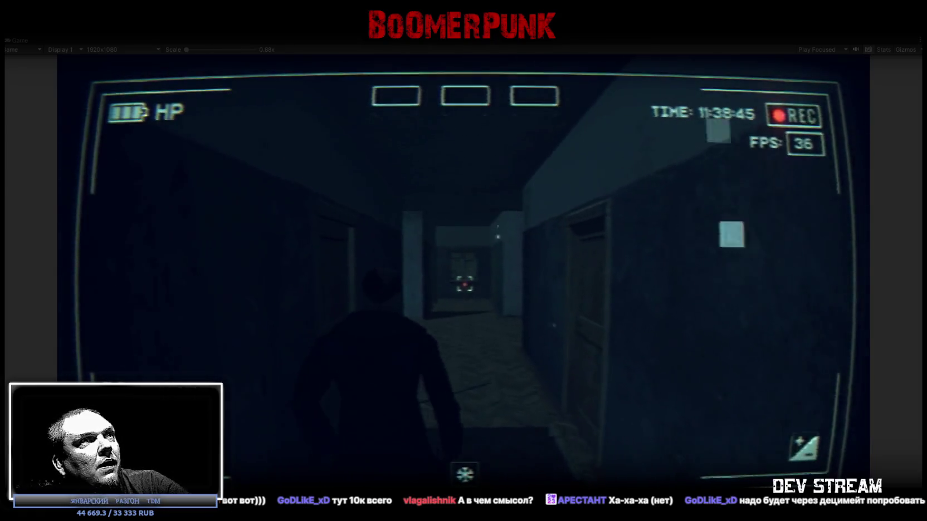
{"action": "key", "text": "w"}
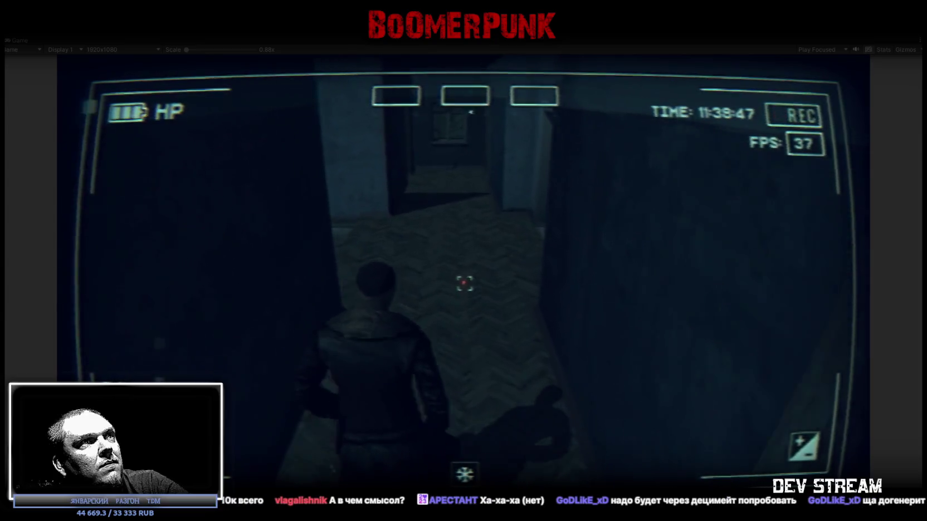
{"action": "key", "text": "w"}
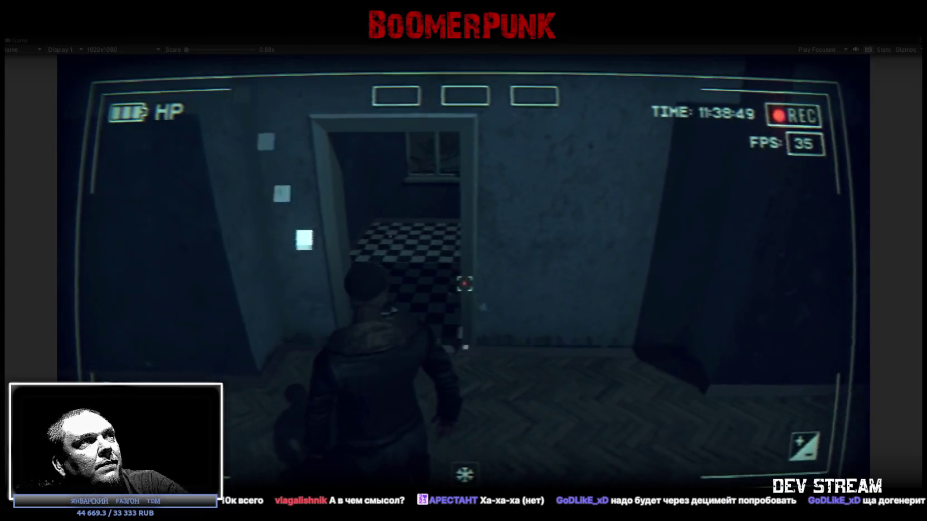
{"action": "key", "text": "w"}
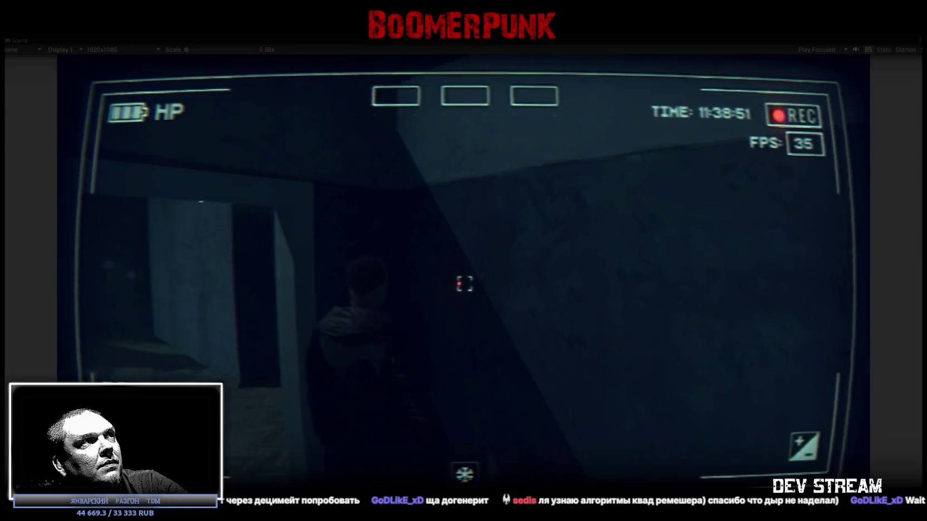
{"action": "key", "text": "w"}
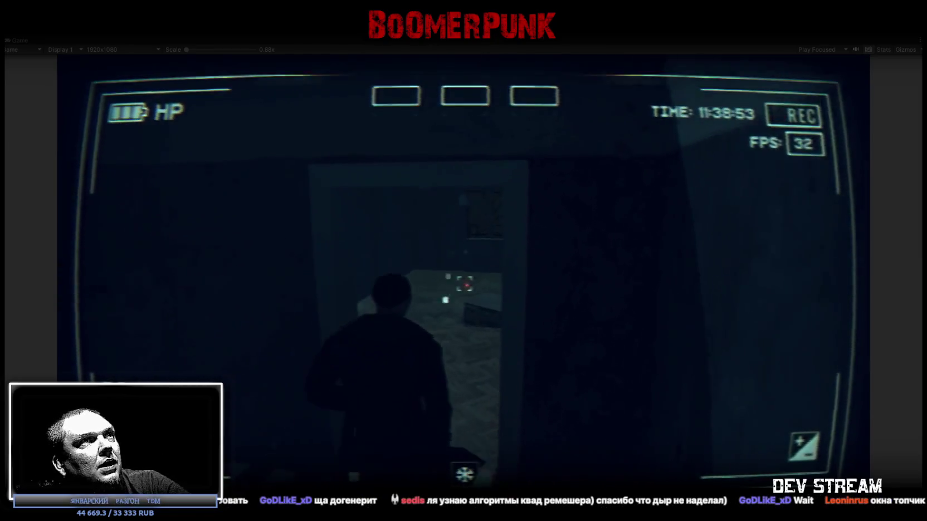
Open the closed door, then look out the window at the bus.
{"action": "key", "text": "w"}
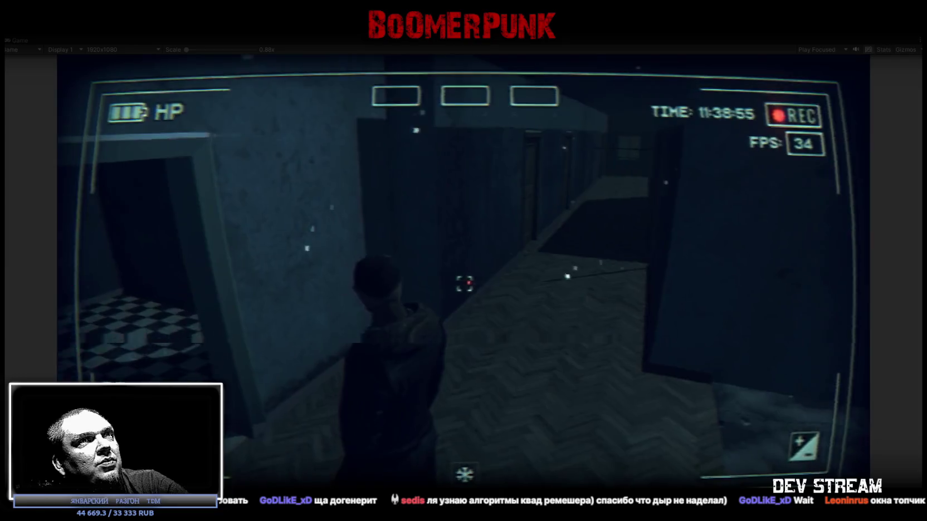
{"action": "key", "text": "w"}
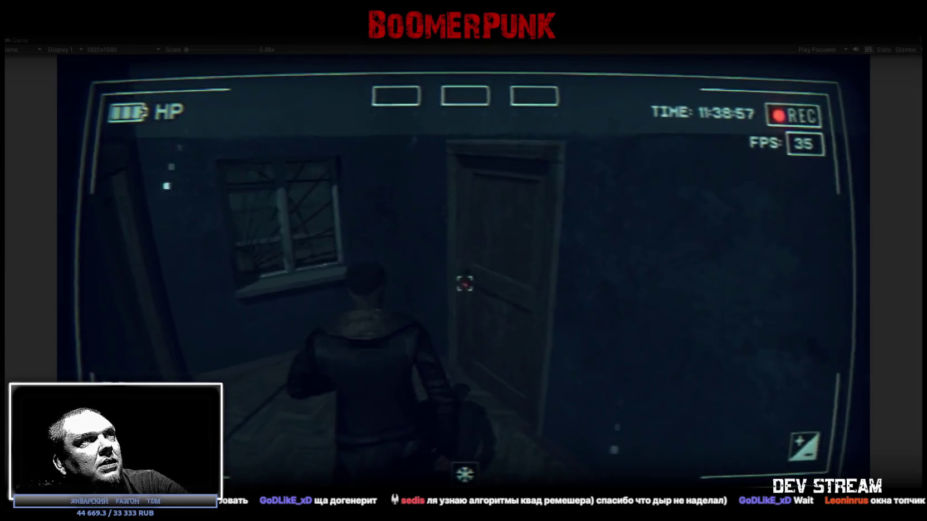
{"action": "key", "text": "w"}
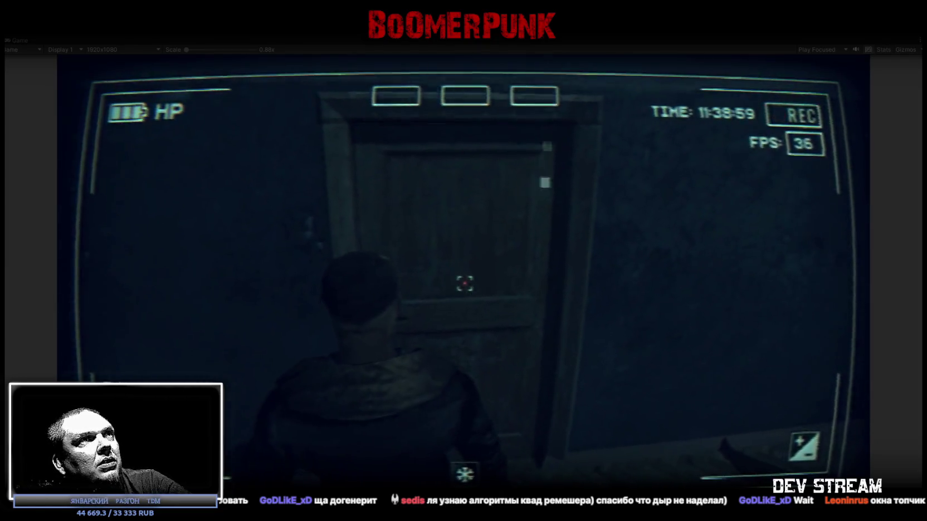
{"action": "key", "text": "w"}
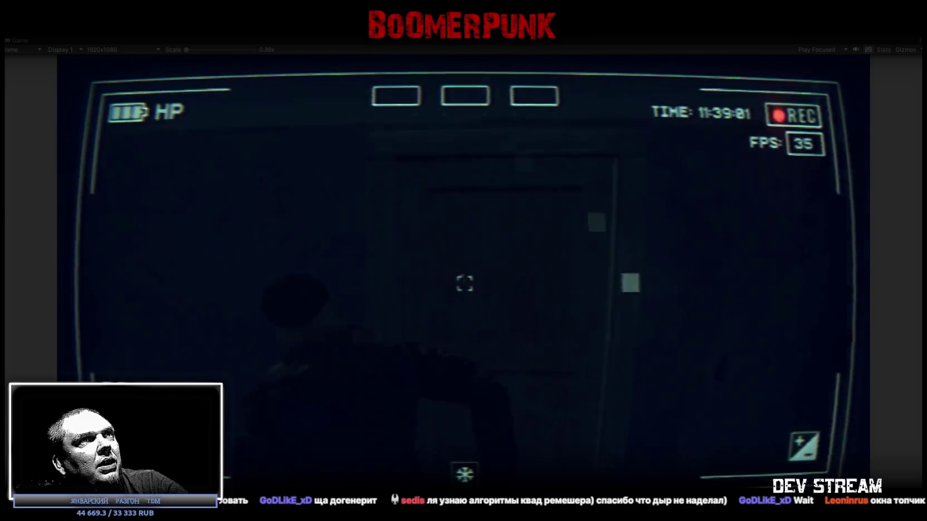
{"action": "key", "text": "w"}
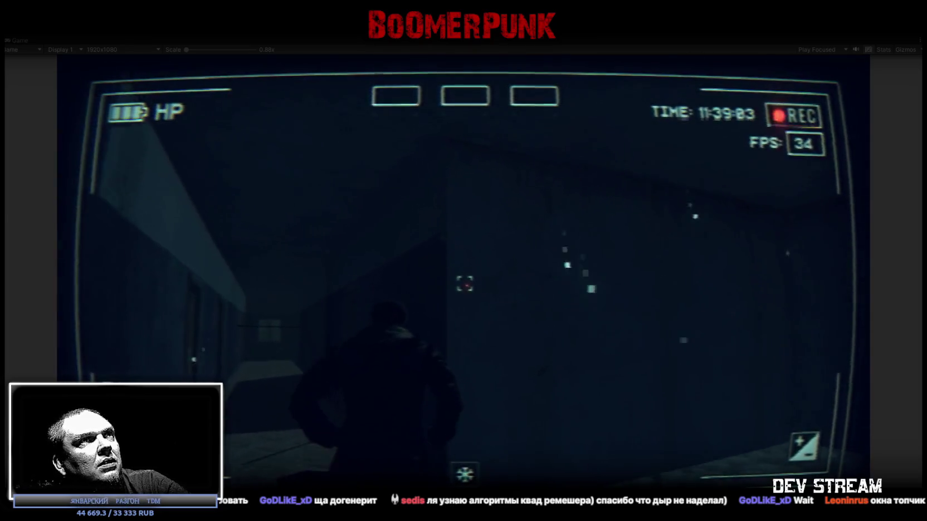
{"action": "key", "text": "w"}
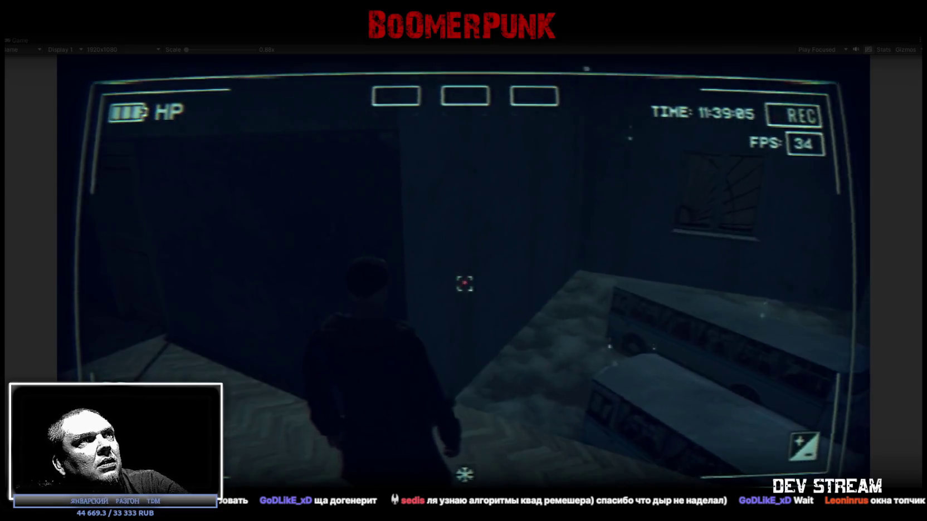
Walk down the long dark corridor into the side rooms and bring up the in-game menu.
{"action": "key", "text": "w"}
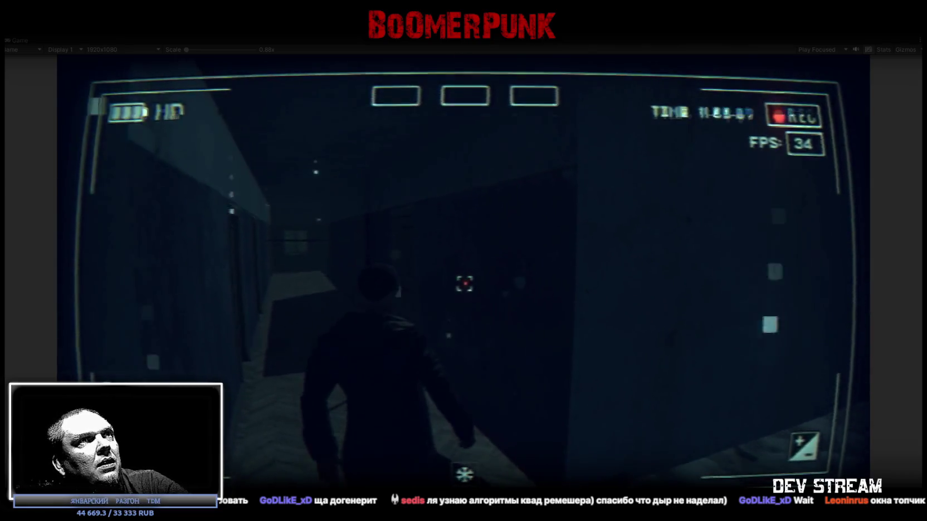
{"action": "key", "text": "w"}
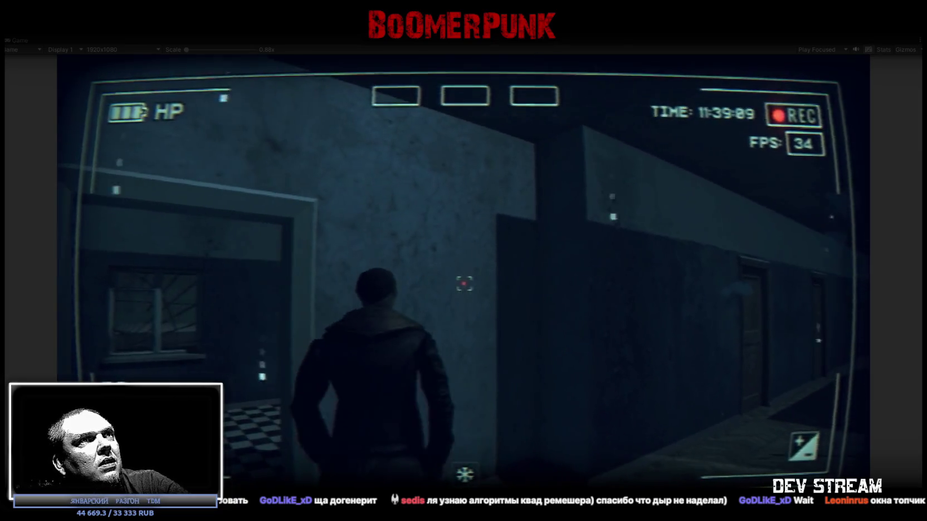
{"action": "key", "text": "w"}
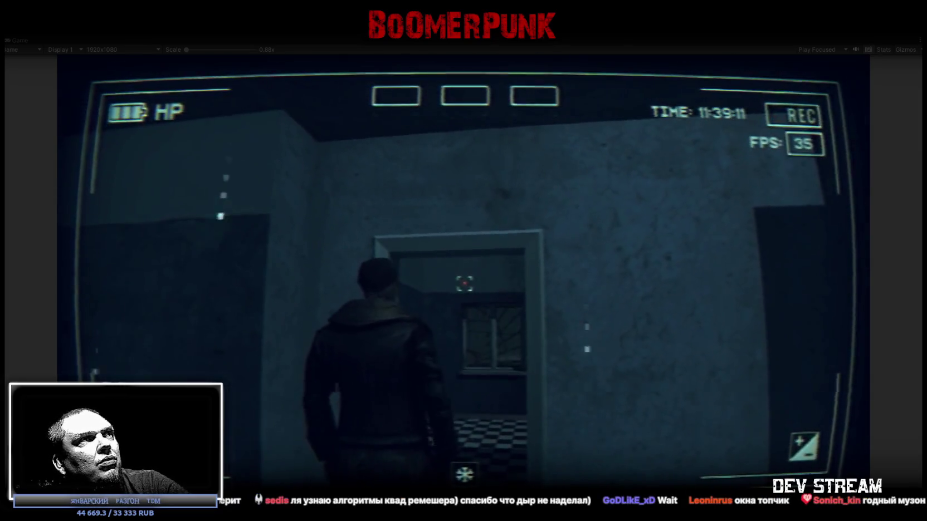
{"action": "key", "text": "w"}
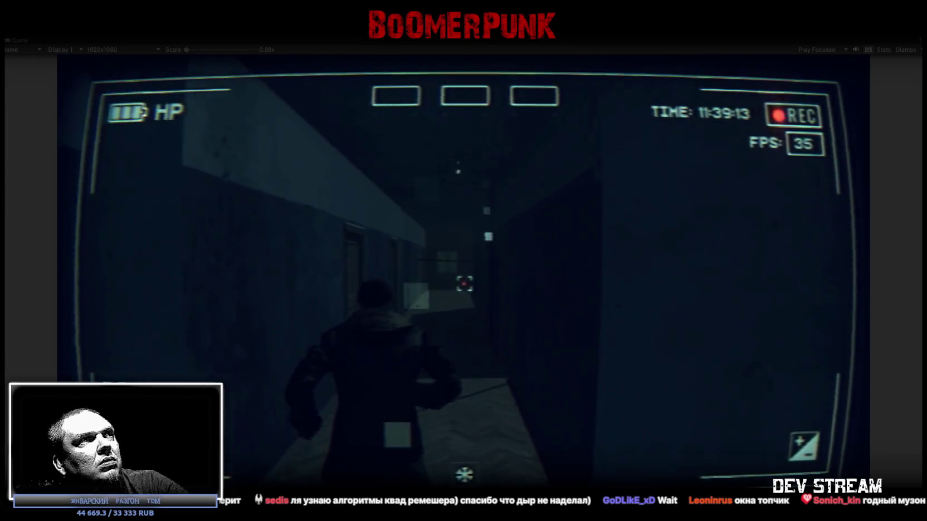
{"action": "key", "text": "w"}
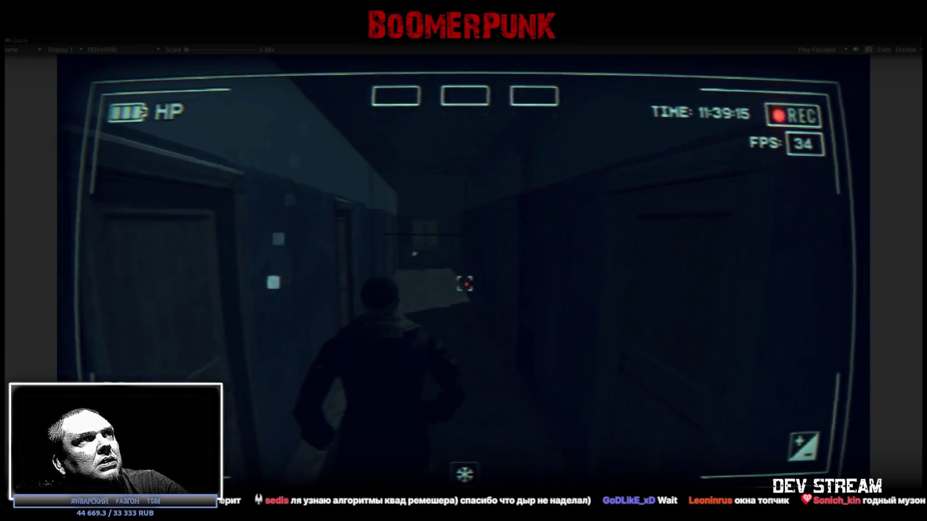
{"action": "key", "text": "w"}
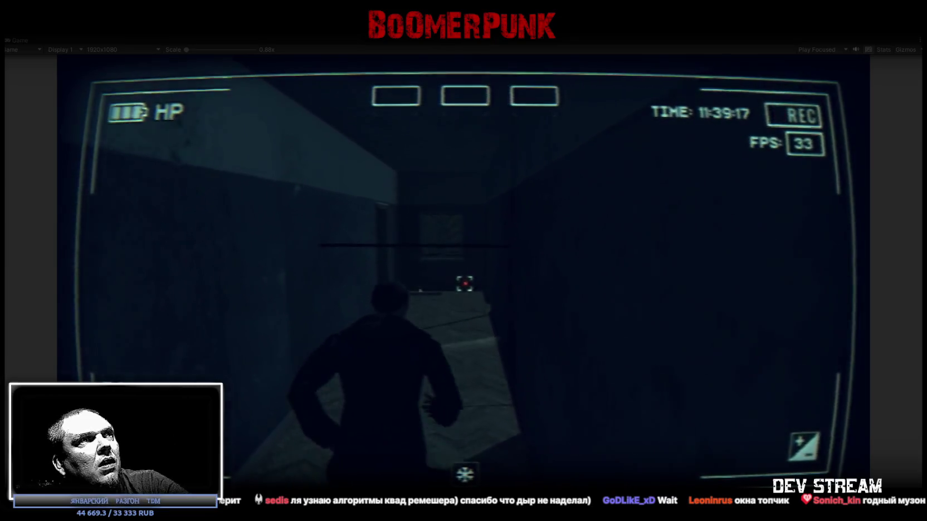
{"action": "key", "text": "w"}
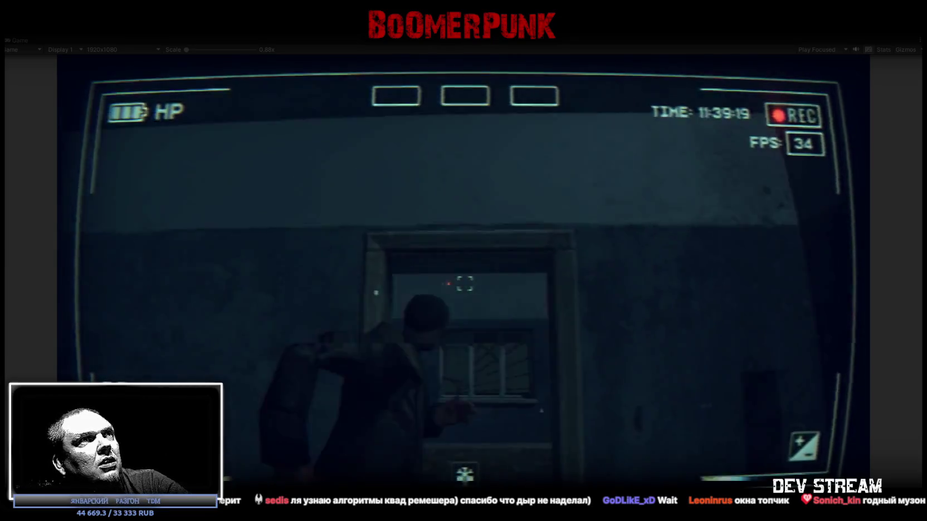
{"action": "key", "text": "w"}
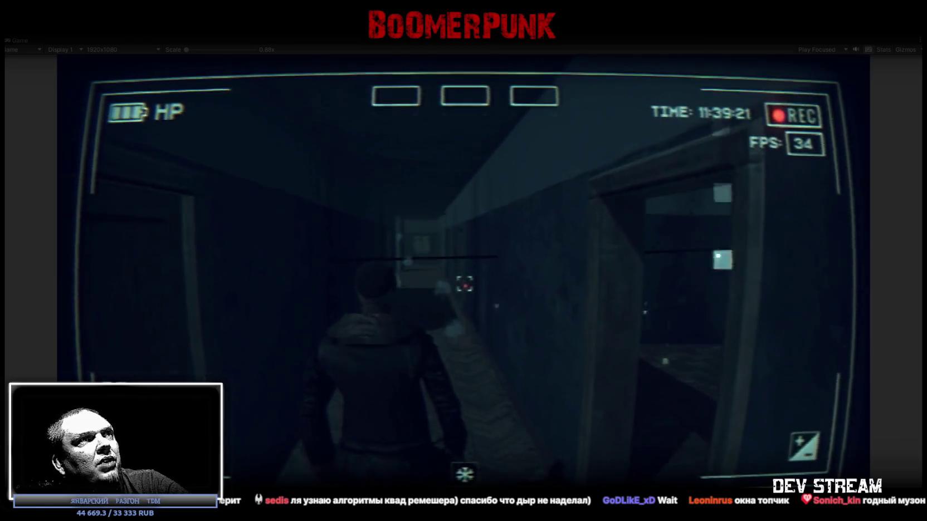
{"action": "key", "text": "Escape"}
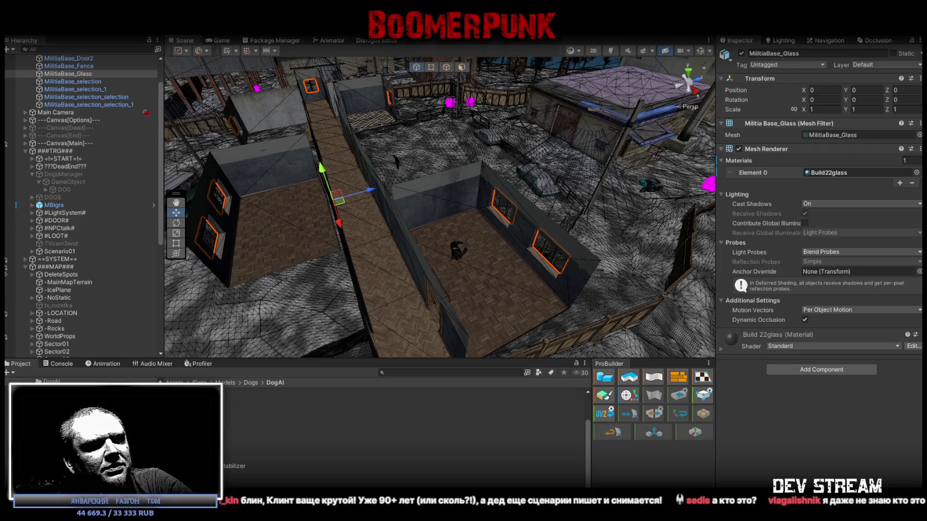
Bring the Chrome window of Google Images results over Unity and move it higher.
{"action": "key", "text": "alt+Tab"}
{"action": "left_click_drag", "start_coordinate": [683, 156], "coordinate": [690, 64]}
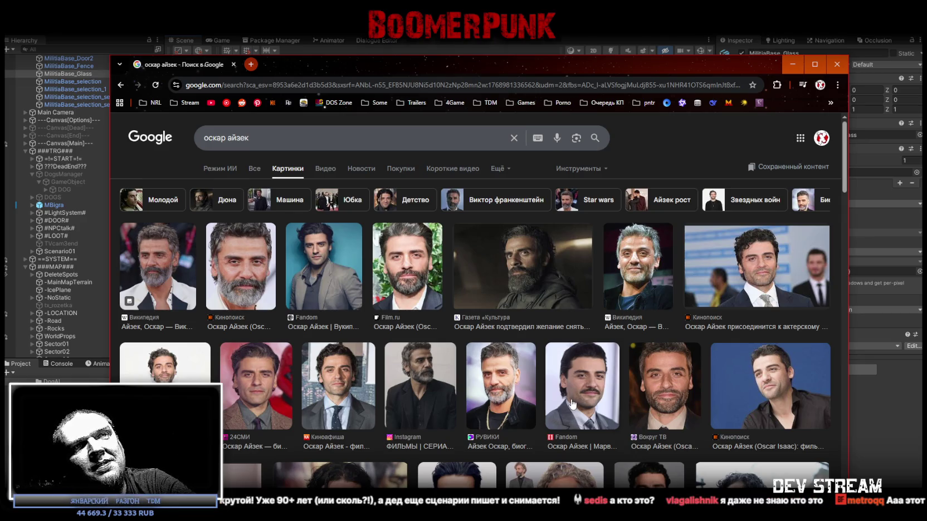
{"action": "scroll", "coordinate": [572, 403], "scroll_direction": "down", "scroll_amount": 2}
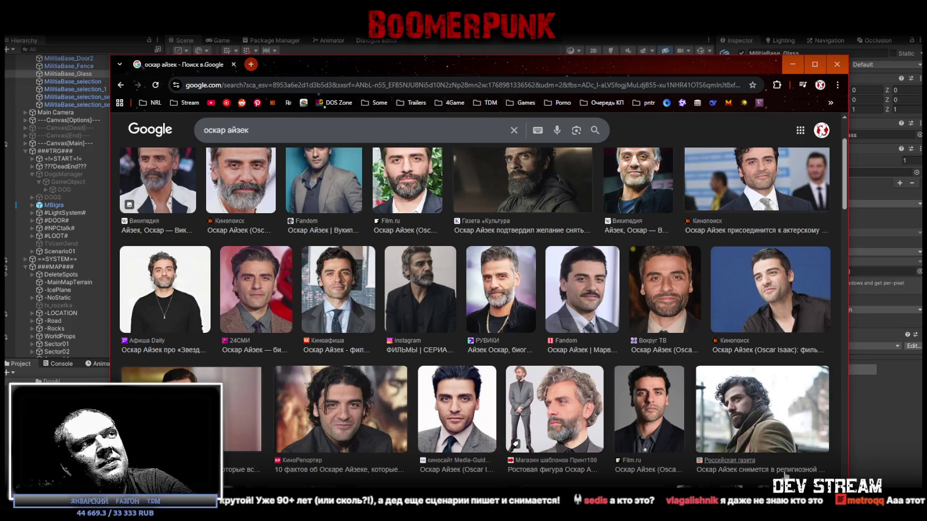
{"action": "scroll", "coordinate": [488, 313], "scroll_direction": "up", "scroll_amount": 2}
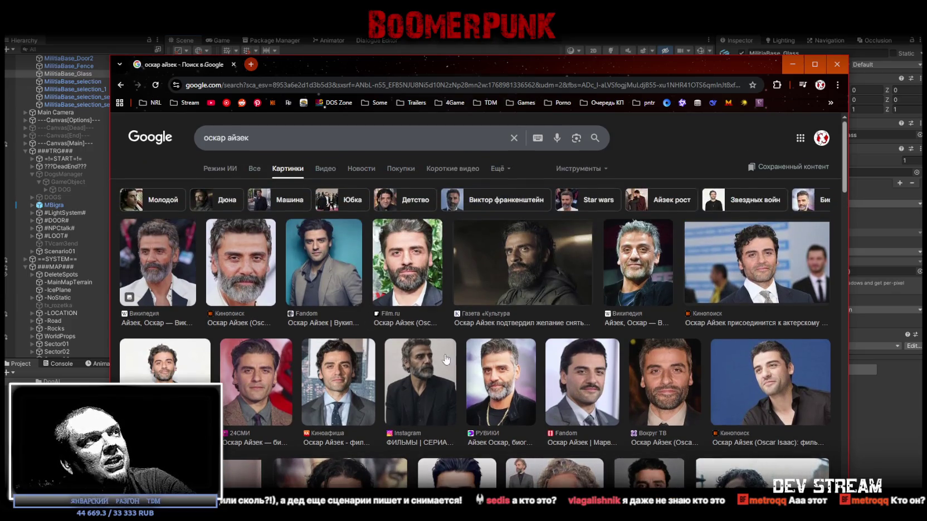
{"action": "left_click_drag", "start_coordinate": [286, 61], "coordinate": [289, 36]}
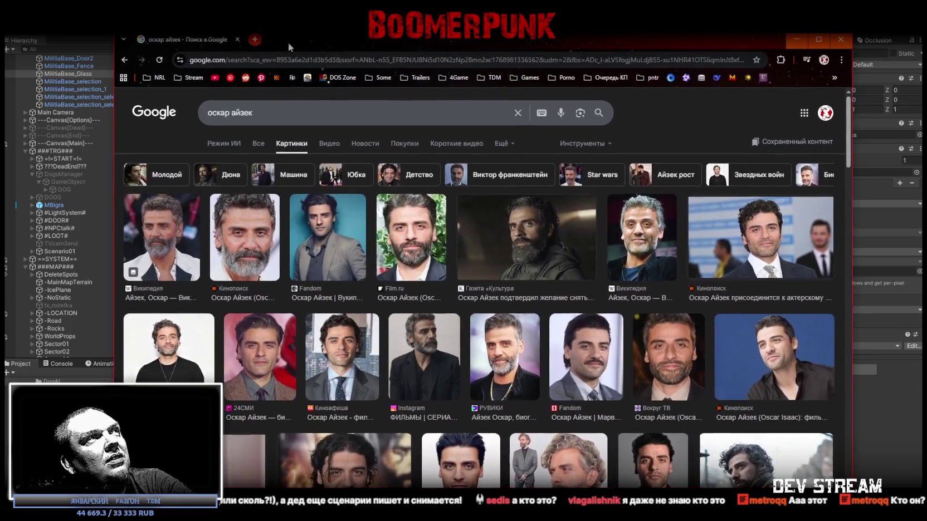
{"action": "left_click", "coordinate": [237, 40]}
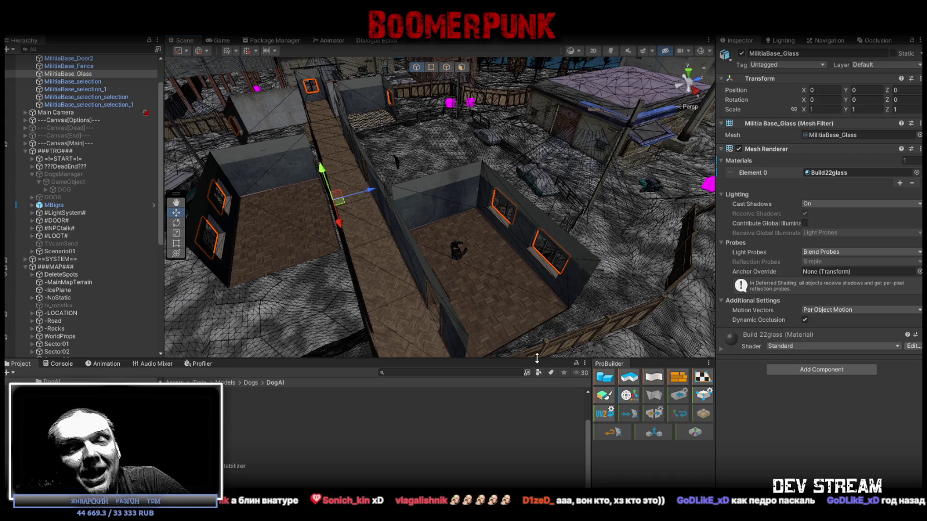
Orbit the Scene view around the base's parquet-floored rooms and corridor, then switch to Blockbench.
{"action": "mouse_move", "coordinate": [560, 313]}
{"action": "left_mouse_down", "text": "alt"}
{"action": "mouse_move", "coordinate": [507, 272]}
{"action": "mouse_move", "coordinate": [490, 242]}
{"action": "mouse_move", "coordinate": [459, 269]}
{"action": "mouse_move", "coordinate": [438, 225]}
{"action": "mouse_move", "coordinate": [464, 261]}
{"action": "left_mouse_up", "text": "alt"}
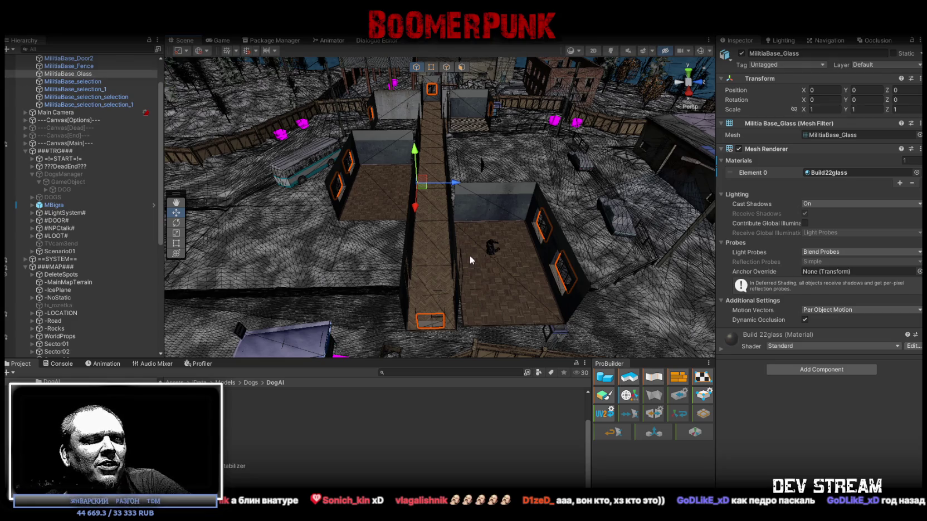
{"action": "left_click_drag", "start_coordinate": [467, 248], "coordinate": [432, 255], "text": "alt"}
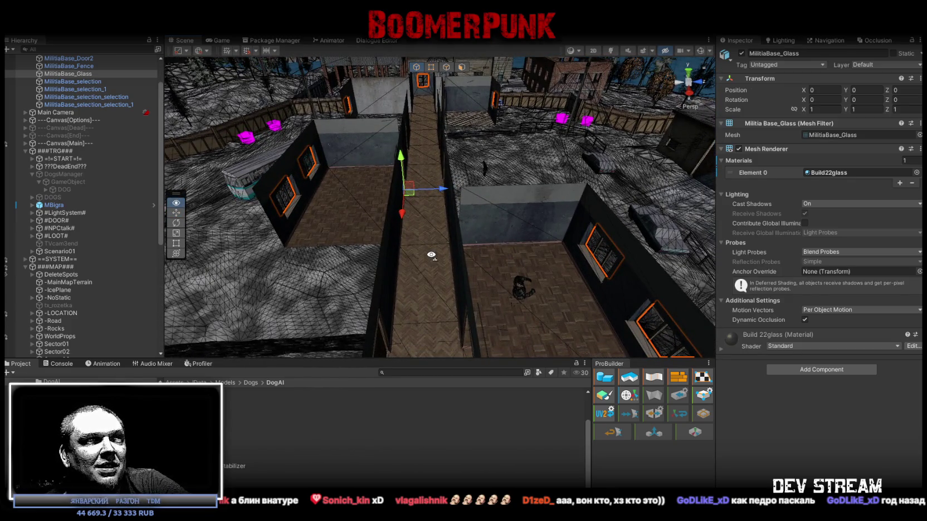
{"action": "left_click_drag", "start_coordinate": [431, 255], "coordinate": [431, 254], "text": "alt"}
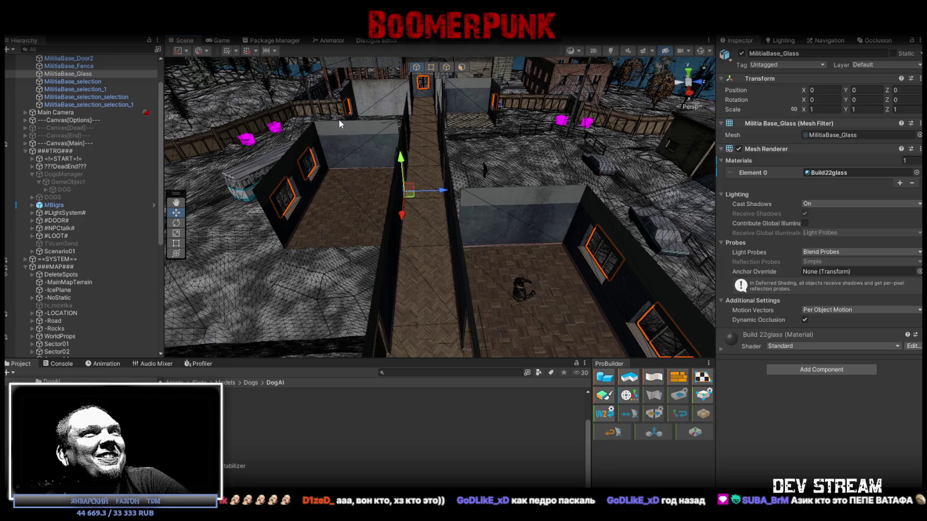
{"action": "key", "text": "alt+Tab"}
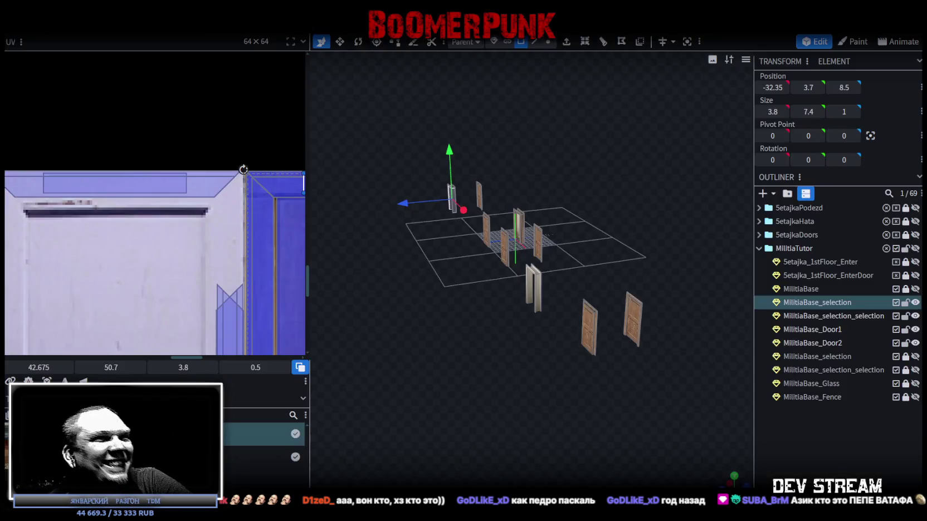
Orbit around the door pieces to a front view and save the project.
{"action": "left_click_drag", "start_coordinate": [536, 310], "coordinate": [717, 342]}
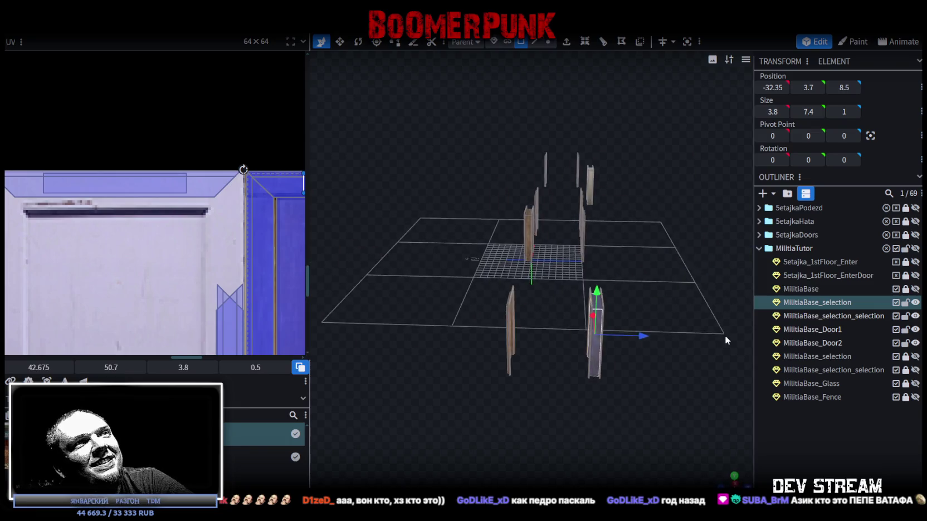
{"action": "mouse_move", "coordinate": [717, 342]}
{"action": "left_mouse_down"}
{"action": "mouse_move", "coordinate": [413, 352]}
{"action": "mouse_move", "coordinate": [424, 362]}
{"action": "mouse_move", "coordinate": [650, 347]}
{"action": "mouse_move", "coordinate": [614, 286]}
{"action": "mouse_move", "coordinate": [577, 305]}
{"action": "mouse_move", "coordinate": [609, 263]}
{"action": "mouse_move", "coordinate": [626, 295]}
{"action": "mouse_move", "coordinate": [464, 290]}
{"action": "mouse_move", "coordinate": [522, 379]}
{"action": "mouse_move", "coordinate": [515, 335]}
{"action": "left_mouse_up"}
{"action": "key", "text": "ctrl+s"}
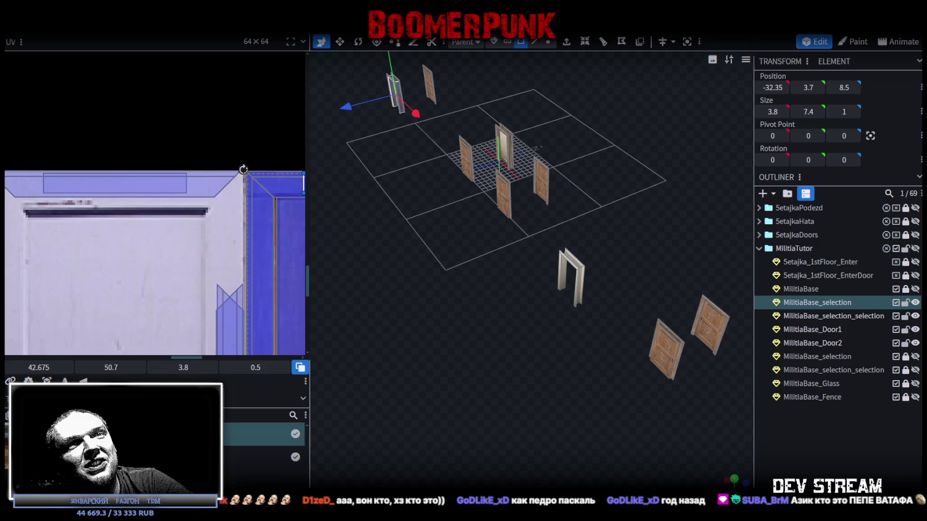
Hide both MilitiaBase_selection objects, inspect the remaining piece, delete it, then undo the deletion.
{"action": "left_click", "coordinate": [915, 316]}
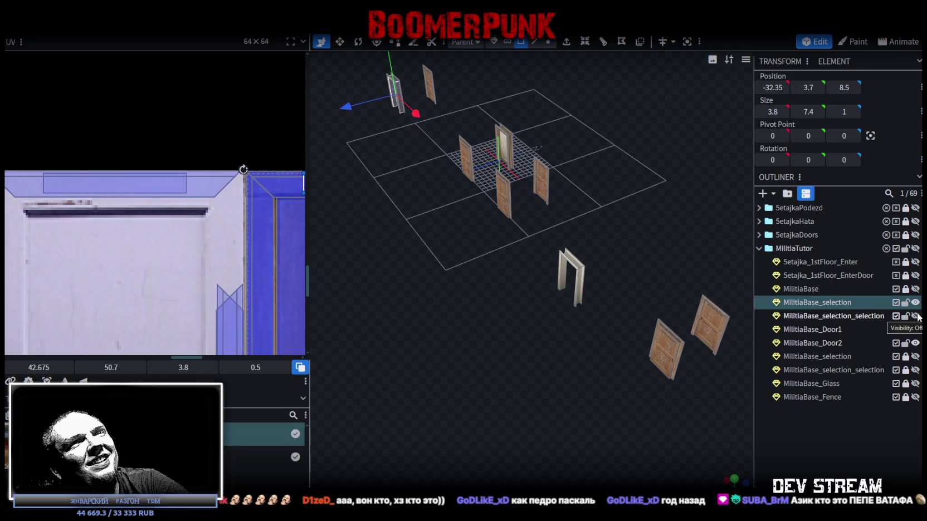
{"action": "left_click", "coordinate": [916, 303]}
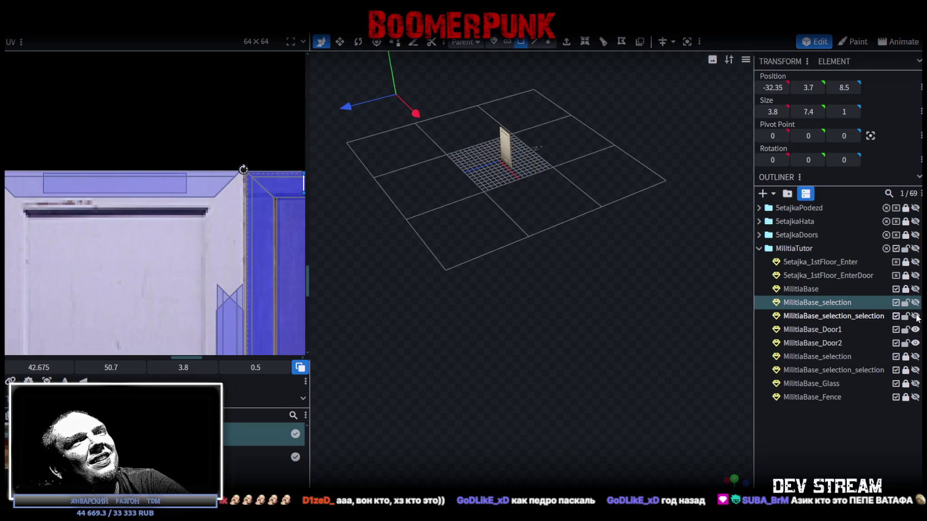
{"action": "left_click", "coordinate": [841, 316]}
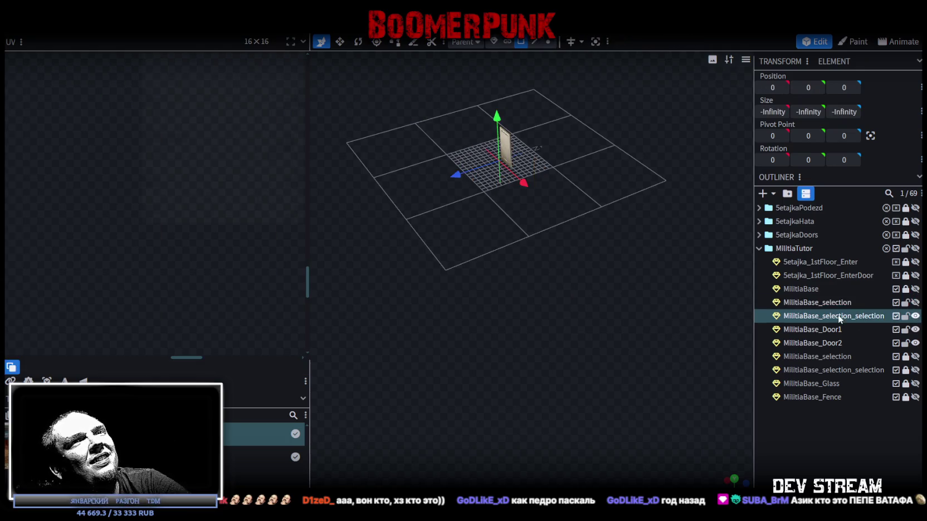
{"action": "scroll", "coordinate": [586, 307], "scroll_direction": "down", "scroll_amount": 4}
{"action": "mouse_move", "coordinate": [563, 285]}
{"action": "left_mouse_down"}
{"action": "mouse_move", "coordinate": [655, 302]}
{"action": "mouse_move", "coordinate": [683, 275]}
{"action": "mouse_move", "coordinate": [705, 310]}
{"action": "mouse_move", "coordinate": [724, 306]}
{"action": "left_mouse_up"}
{"action": "scroll", "coordinate": [724, 306], "scroll_direction": "up", "scroll_amount": 3}
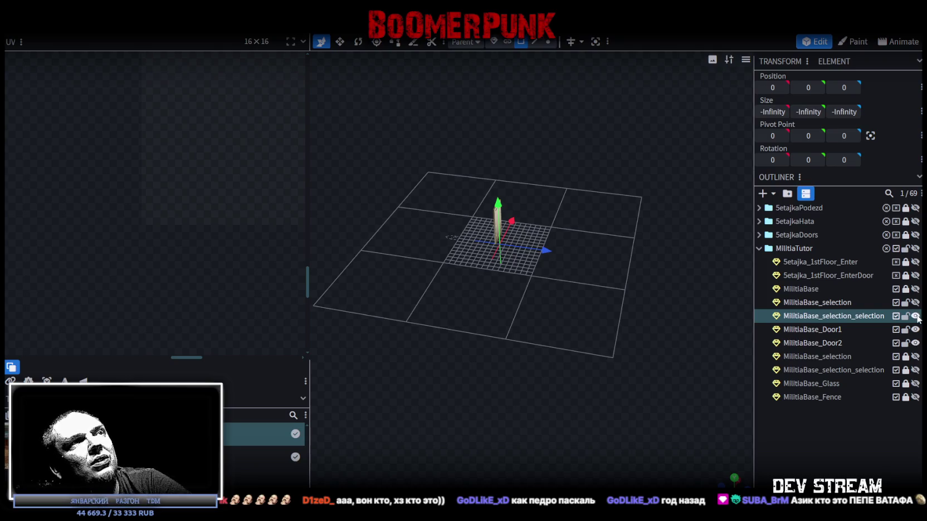
{"action": "mouse_move", "coordinate": [585, 279]}
{"action": "left_mouse_down"}
{"action": "mouse_move", "coordinate": [526, 234]}
{"action": "mouse_move", "coordinate": [704, 256]}
{"action": "left_mouse_up"}
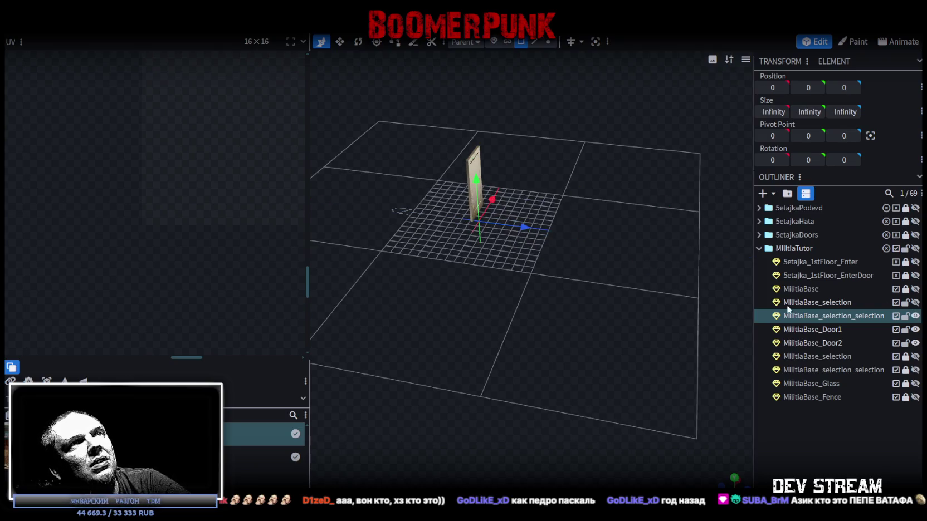
{"action": "key", "text": "Delete"}
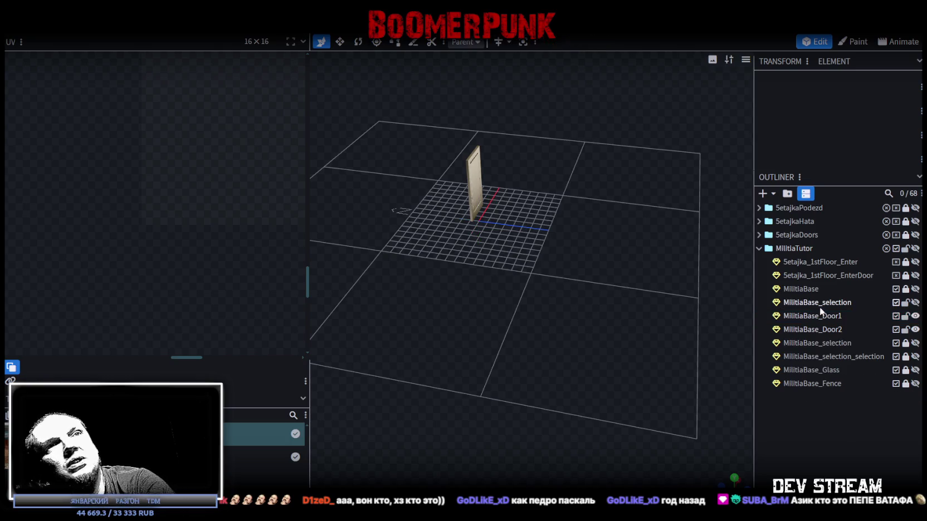
{"action": "key", "text": "ctrl+z"}
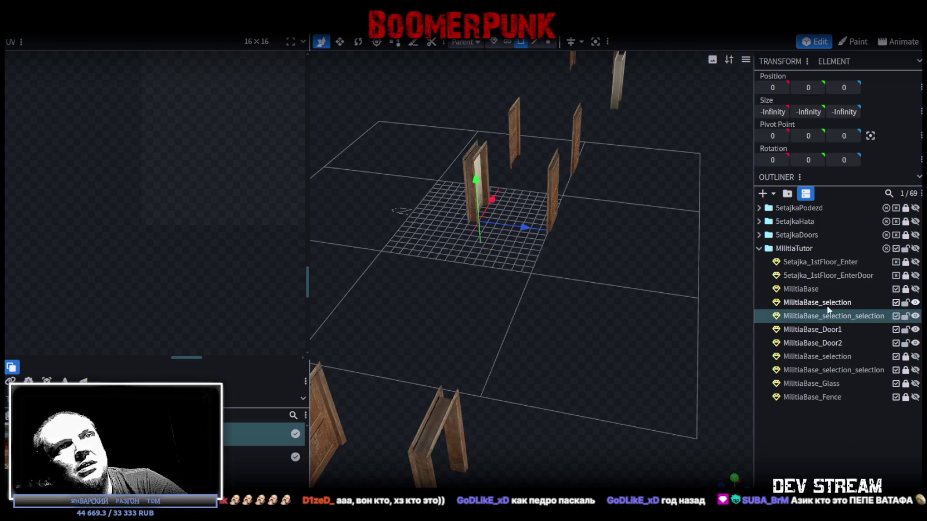
Delete the duplicate MilitiaBase_selection_selection object.
{"action": "left_click", "coordinate": [820, 316], "text": "ctrl"}
{"action": "right_click", "coordinate": [820, 317]}
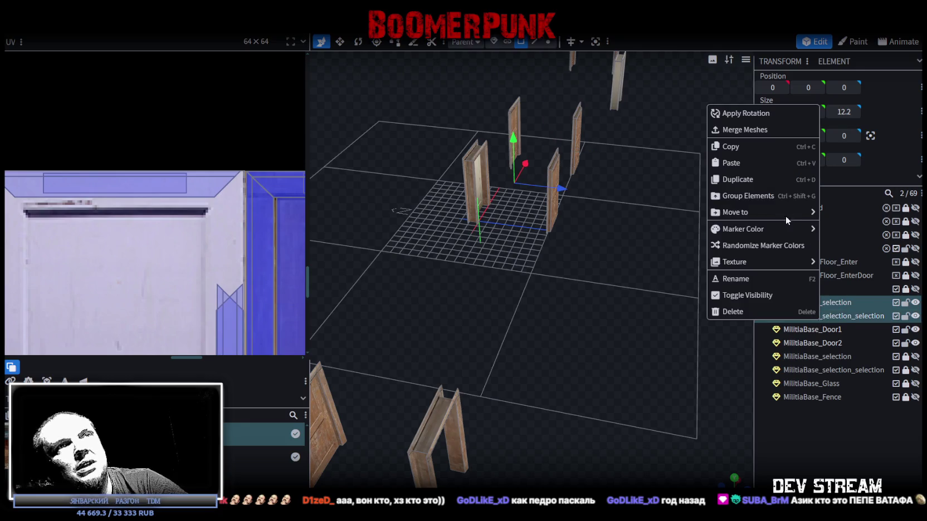
{"action": "left_click", "coordinate": [747, 129]}
{"action": "scroll", "coordinate": [586, 331], "scroll_direction": "down", "scroll_amount": 3}
{"action": "scroll", "coordinate": [586, 331], "scroll_direction": "down", "scroll_amount": 2}
Show the MilitiaBase_selection parquet floors and the MilitiaBase_selection_selection wall pieces.
{"action": "left_click", "coordinate": [915, 288]}
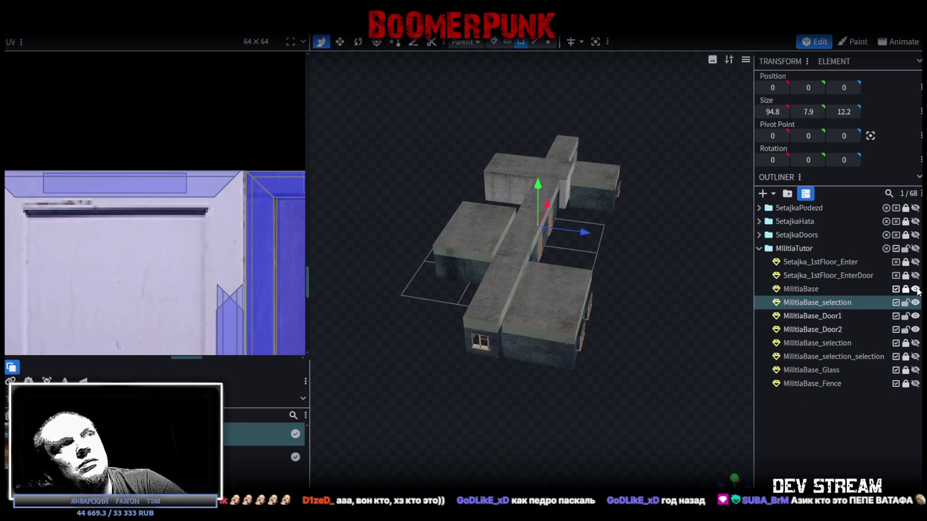
{"action": "left_click", "coordinate": [915, 288]}
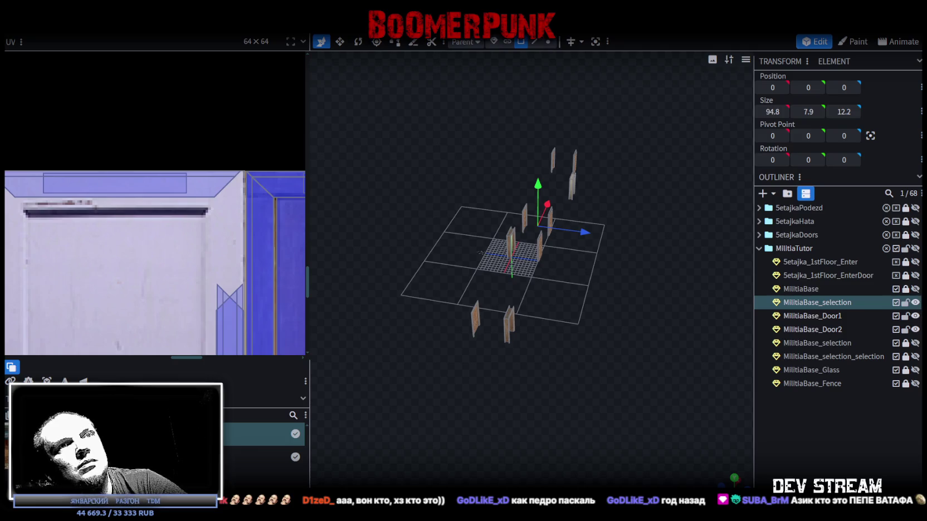
{"action": "left_click", "coordinate": [915, 344]}
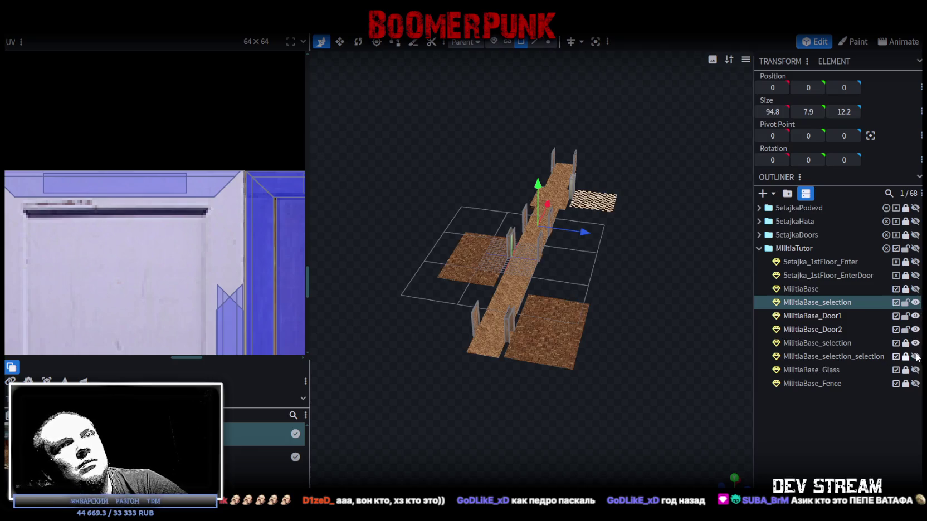
{"action": "left_click", "coordinate": [915, 357]}
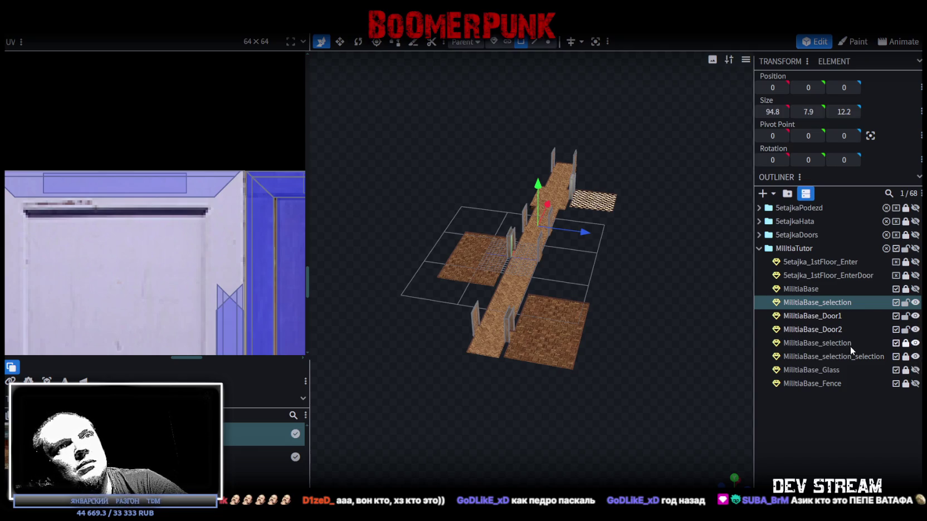
Unlock the floor and wall pieces, select both, and Merge Meshes into one.
{"action": "left_click", "coordinate": [906, 344]}
{"action": "left_click", "coordinate": [905, 357]}
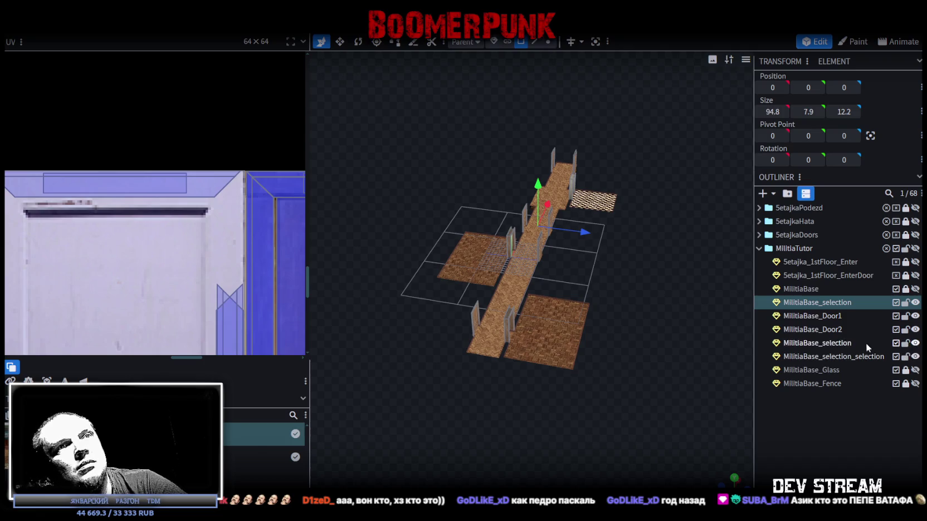
{"action": "left_click", "coordinate": [818, 343], "text": "ctrl"}
{"action": "left_click", "coordinate": [825, 356], "text": "ctrl"}
{"action": "right_click", "coordinate": [819, 345]}
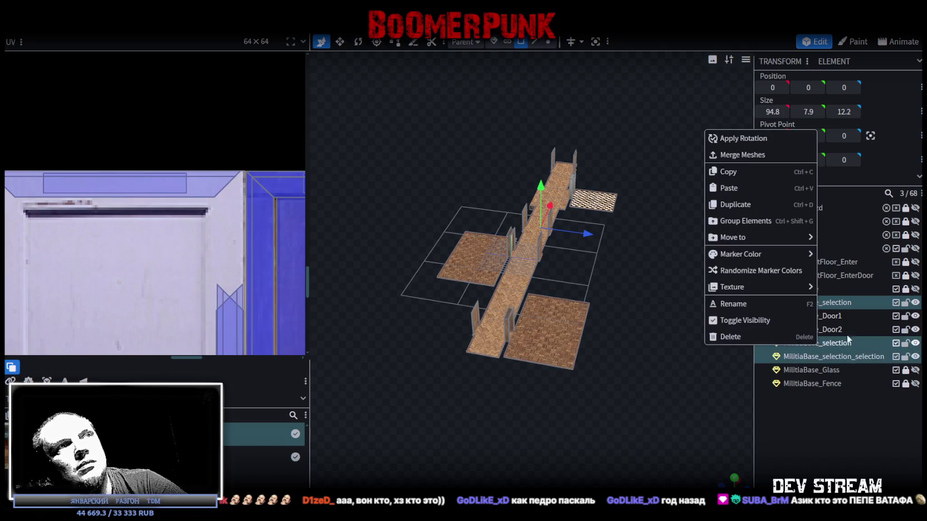
{"action": "left_click", "coordinate": [771, 157]}
{"action": "left_click", "coordinate": [550, 44]}
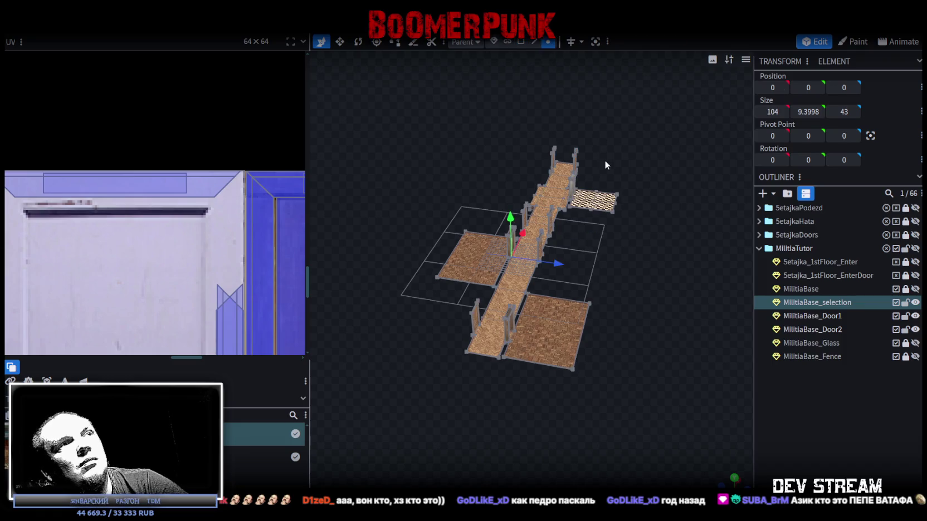
Weld the 24 overlapping vertices with Merge Vertices, then zoom in on the walkway.
{"action": "left_click_drag", "start_coordinate": [542, 192], "coordinate": [542, 192]}
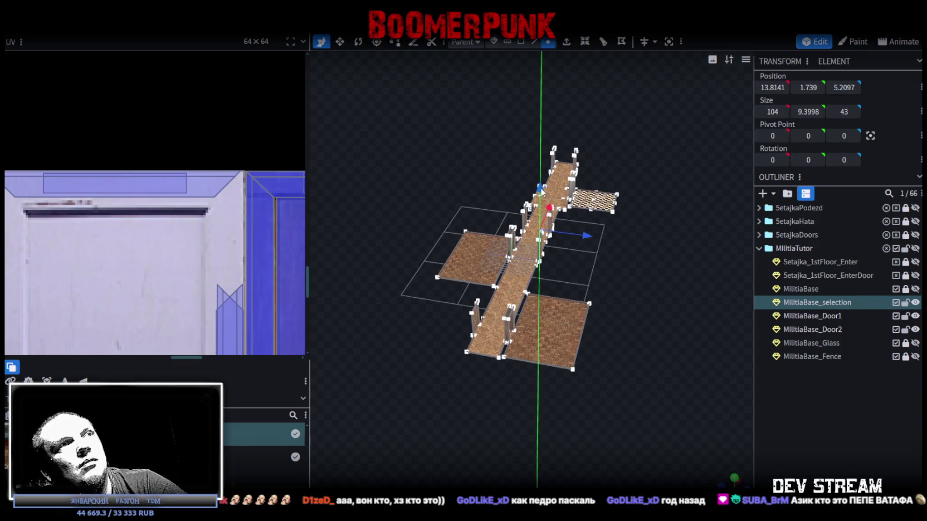
{"action": "left_click", "coordinate": [450, 121]}
{"action": "scroll", "coordinate": [460, 136], "scroll_direction": "up", "scroll_amount": 1}
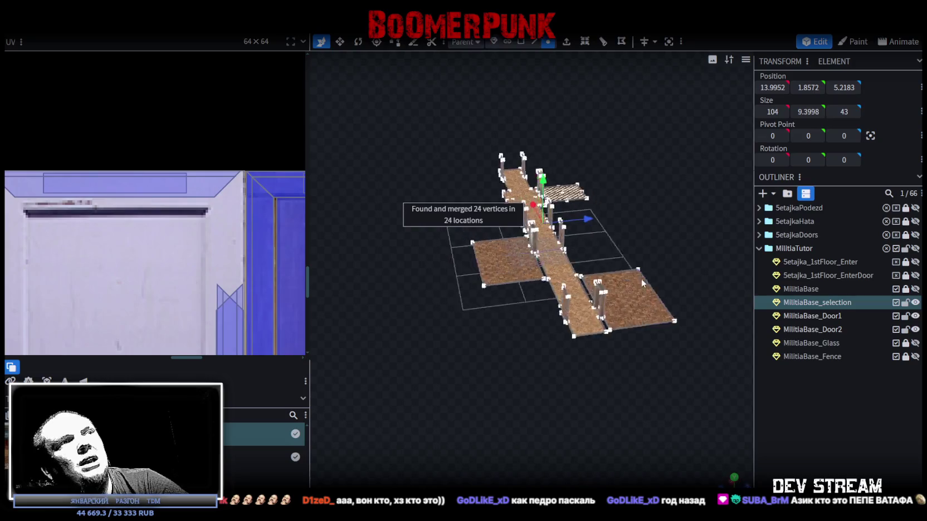
{"action": "scroll", "coordinate": [512, 184], "scroll_direction": "up", "scroll_amount": 2}
{"action": "scroll", "coordinate": [579, 245], "scroll_direction": "up", "scroll_amount": 2}
{"action": "scroll", "coordinate": [581, 289], "scroll_direction": "up", "scroll_amount": 2}
{"action": "mouse_move", "coordinate": [581, 286]}
{"action": "left_mouse_down"}
{"action": "mouse_move", "coordinate": [611, 259]}
{"action": "mouse_move", "coordinate": [638, 295]}
{"action": "mouse_move", "coordinate": [675, 292]}
{"action": "mouse_move", "coordinate": [659, 270]}
{"action": "mouse_move", "coordinate": [589, 278]}
{"action": "mouse_move", "coordinate": [613, 280]}
{"action": "mouse_move", "coordinate": [536, 318]}
{"action": "mouse_move", "coordinate": [600, 293]}
{"action": "mouse_move", "coordinate": [690, 285]}
{"action": "mouse_move", "coordinate": [613, 293]}
{"action": "mouse_move", "coordinate": [606, 278]}
{"action": "left_mouse_up"}
{"action": "scroll", "coordinate": [630, 287], "scroll_direction": "up", "scroll_amount": 2}
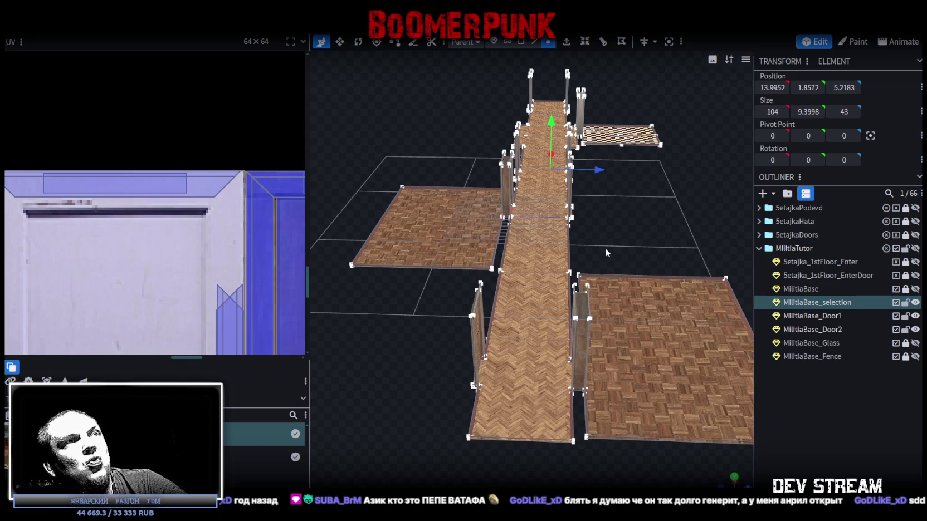
Remove the extra MilitiaBase_selection_selection copy, revert a trial upward move of the floor, and save.
{"action": "key", "text": "ctrl+d"}
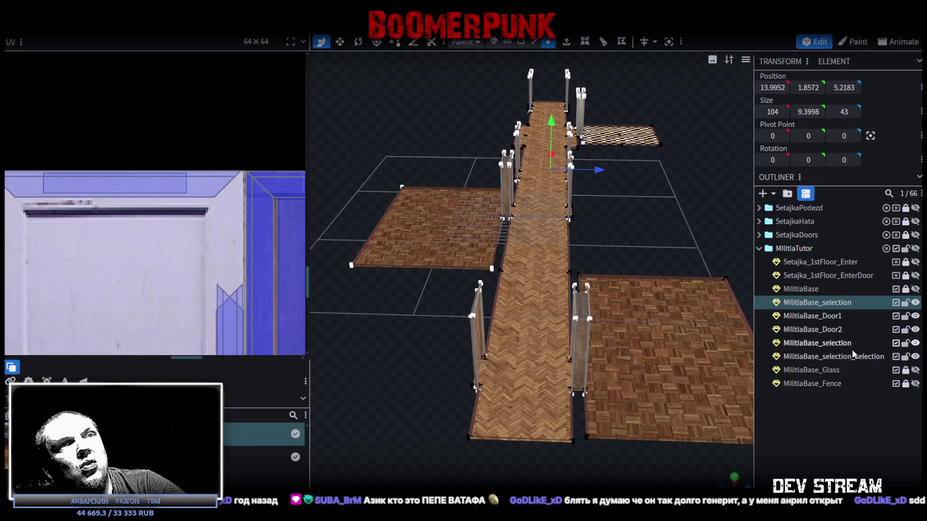
{"action": "left_click", "coordinate": [849, 357]}
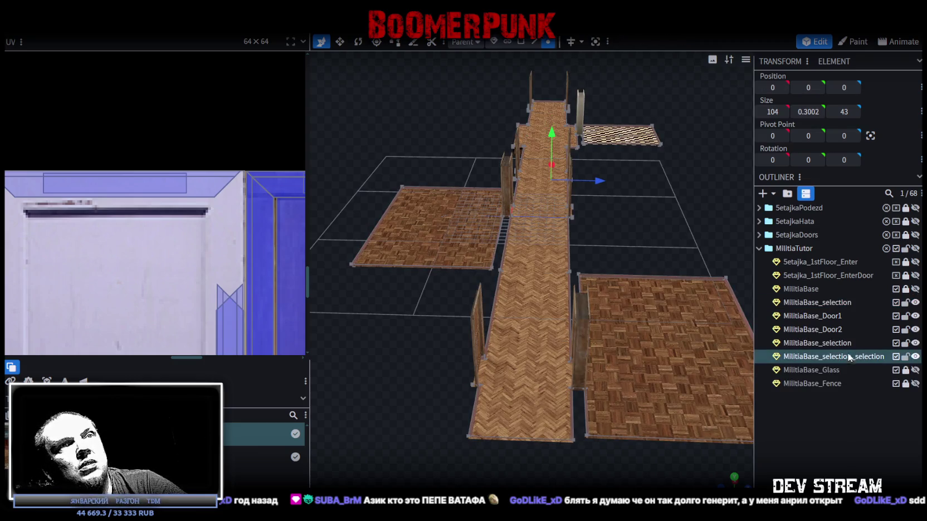
{"action": "left_click", "coordinate": [838, 302]}
{"action": "right_click", "coordinate": [840, 358]}
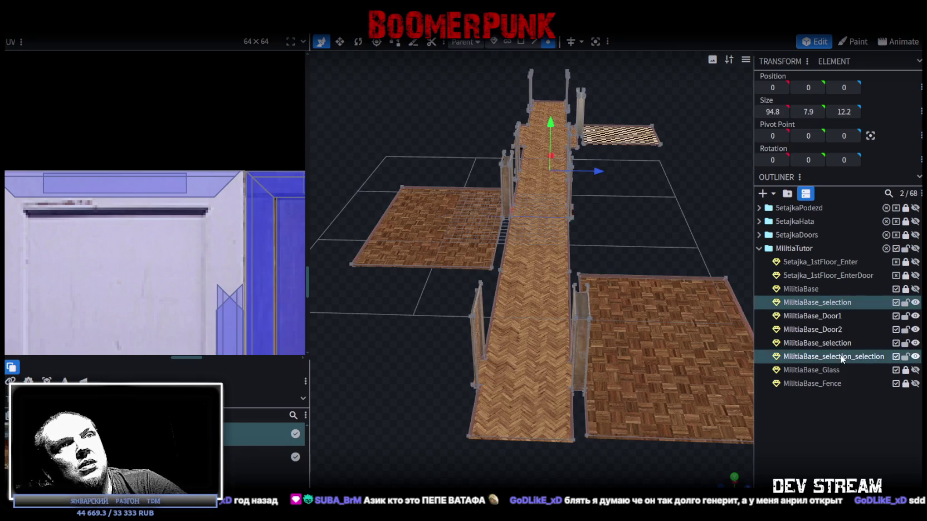
{"action": "key", "text": "Delete"}
{"action": "scroll", "coordinate": [556, 235], "scroll_direction": "down", "scroll_amount": 2}
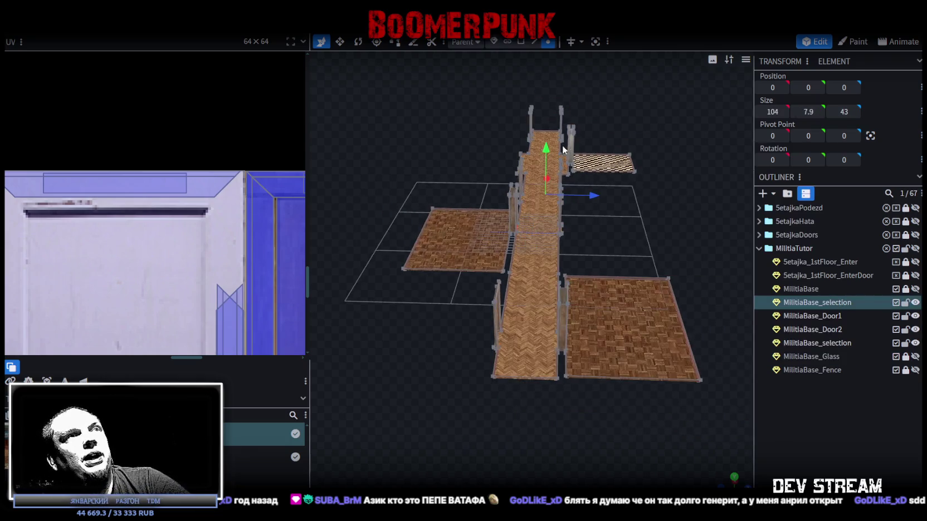
{"action": "left_click_drag", "start_coordinate": [546, 167], "coordinate": [546, 148]}
{"action": "key", "text": "ctrl+z"}
{"action": "mouse_move", "coordinate": [585, 196]}
{"action": "left_mouse_down"}
{"action": "mouse_move", "coordinate": [577, 241]}
{"action": "mouse_move", "coordinate": [623, 234]}
{"action": "left_mouse_up"}
{"action": "key", "text": "ctrl+s"}
{"action": "mouse_move", "coordinate": [547, 227]}
{"action": "left_mouse_down"}
{"action": "mouse_move", "coordinate": [583, 248]}
{"action": "mouse_move", "coordinate": [583, 221]}
{"action": "mouse_move", "coordinate": [645, 243]}
{"action": "left_mouse_up"}
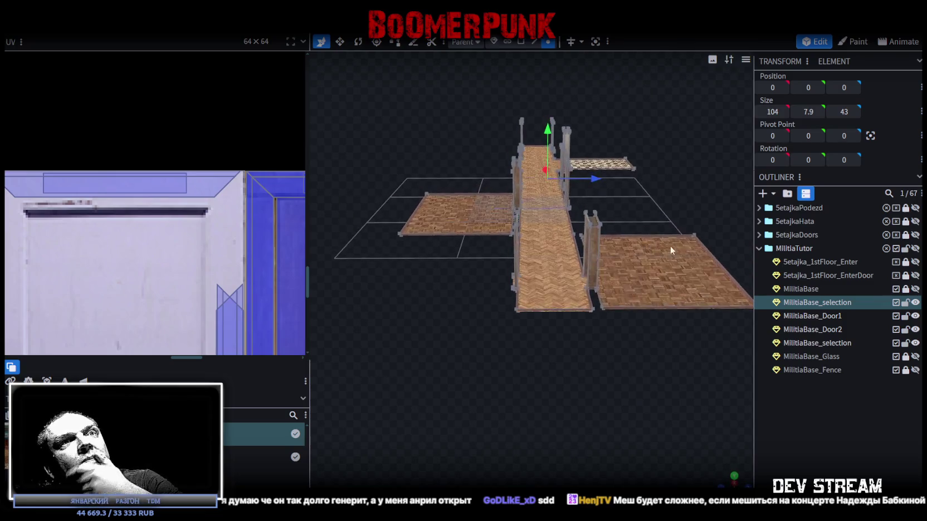
Duplicate the second MilitiaBase_selection mesh with Ctrl+D and hide the new copy.
{"action": "left_click", "coordinate": [838, 342]}
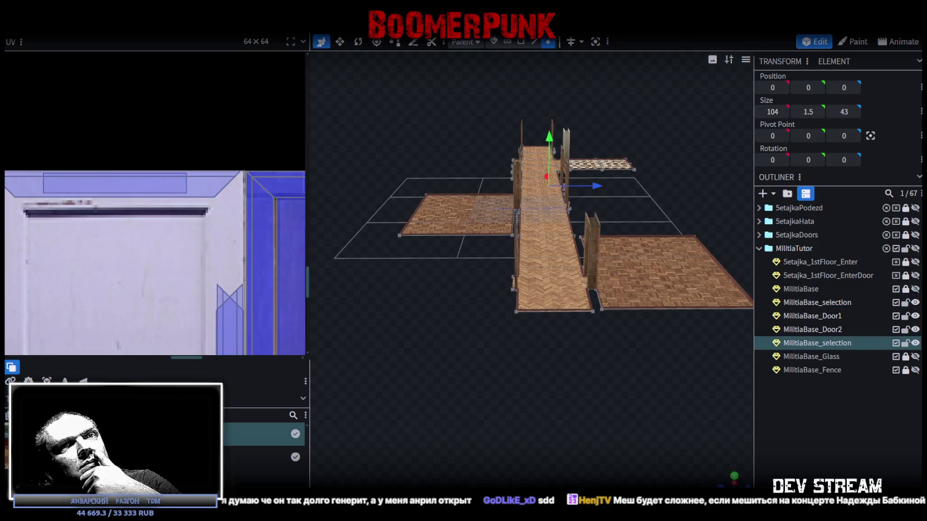
{"action": "left_click", "coordinate": [915, 344]}
{"action": "left_click", "coordinate": [916, 344]}
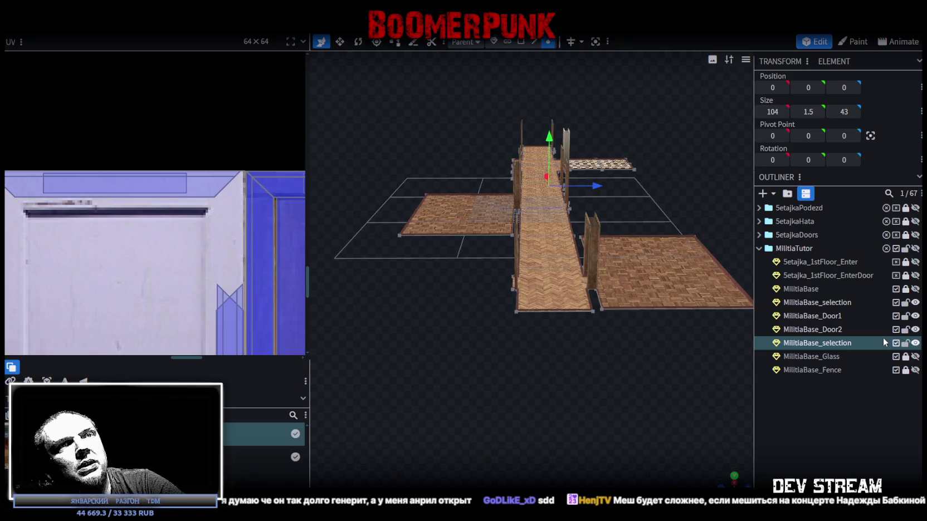
{"action": "key", "text": "ctrl+d"}
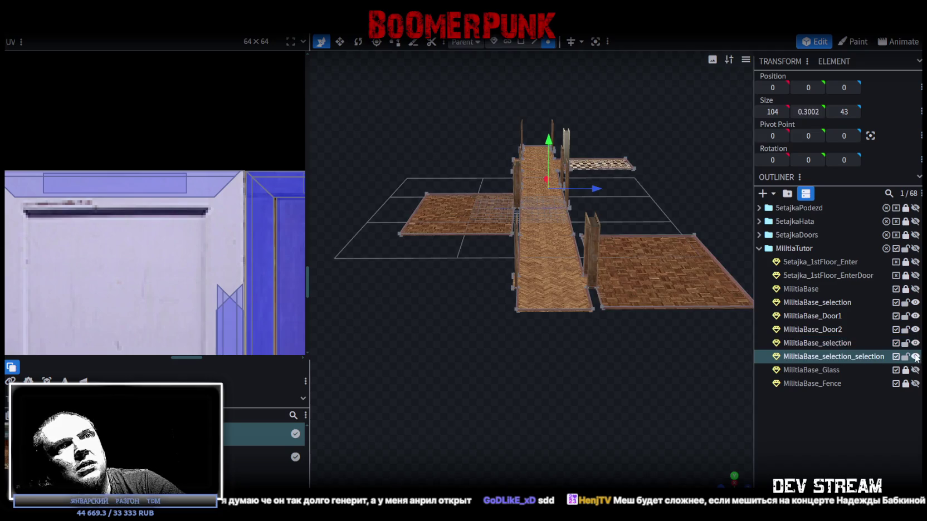
{"action": "left_click", "coordinate": [915, 357]}
{"action": "left_click", "coordinate": [872, 343]}
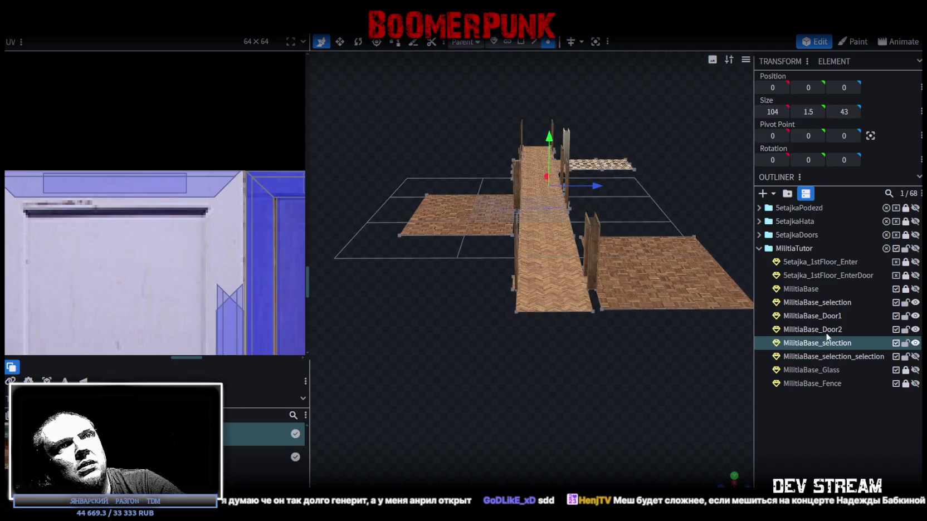
{"action": "left_click", "coordinate": [829, 304], "text": "ctrl"}
Merge both MilitiaBase_selection meshes via Merge Meshes, weld the duplicate vertices, and review the floor overview.
{"action": "right_click", "coordinate": [831, 304]}
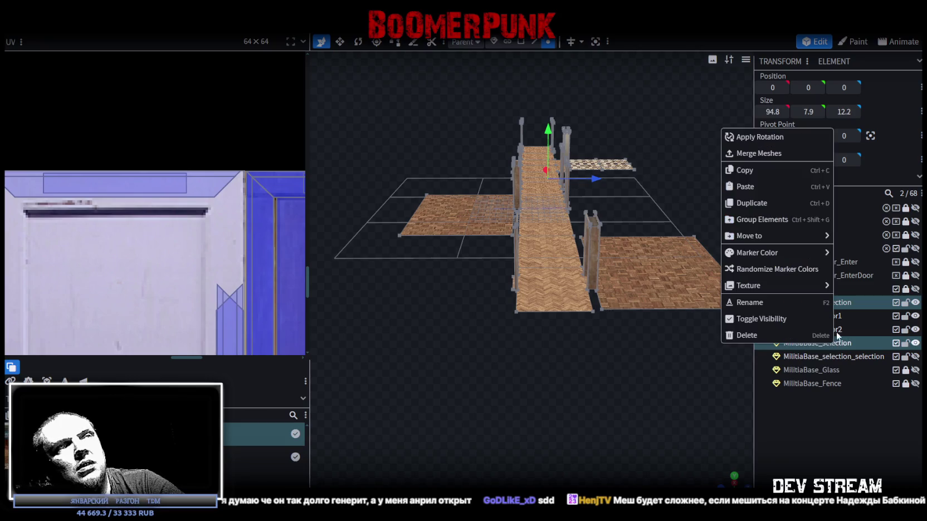
{"action": "left_click", "coordinate": [748, 149]}
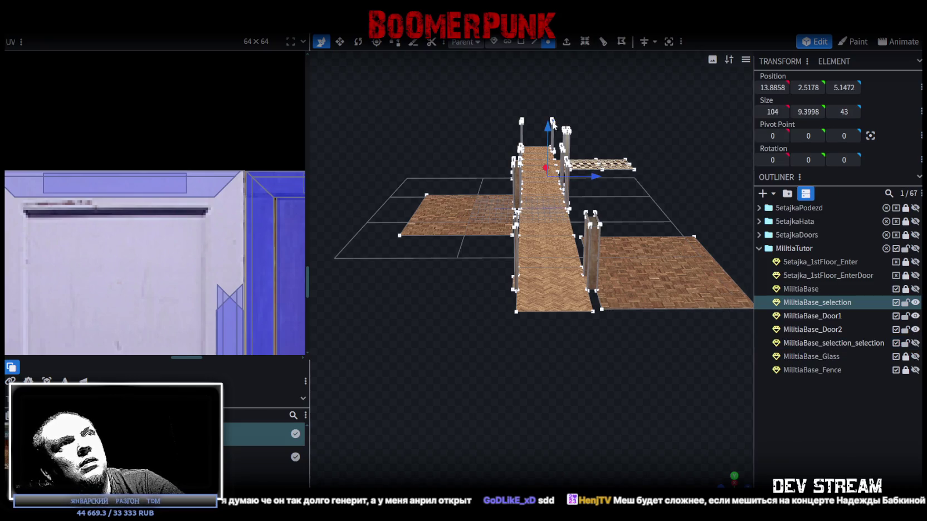
{"action": "left_click_drag", "start_coordinate": [548, 128], "coordinate": [549, 133]}
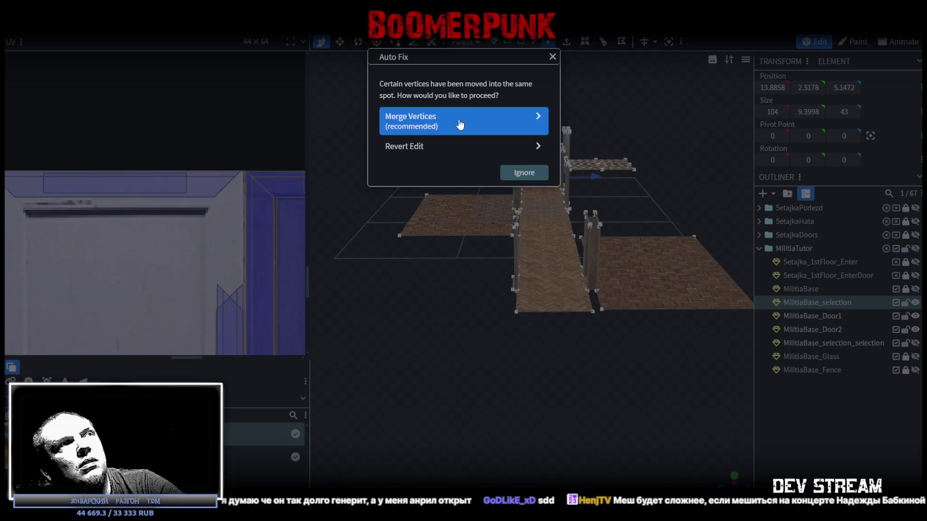
{"action": "left_click", "coordinate": [460, 121]}
{"action": "mouse_move", "coordinate": [671, 179]}
{"action": "left_mouse_down"}
{"action": "mouse_move", "coordinate": [518, 255]}
{"action": "mouse_move", "coordinate": [547, 277]}
{"action": "mouse_move", "coordinate": [673, 234]}
{"action": "left_mouse_up"}
{"action": "scroll", "coordinate": [692, 222], "scroll_direction": "up", "scroll_amount": 3}
{"action": "scroll", "coordinate": [683, 221], "scroll_direction": "up", "scroll_amount": 3}
{"action": "scroll", "coordinate": [682, 220], "scroll_direction": "down", "scroll_amount": 3}
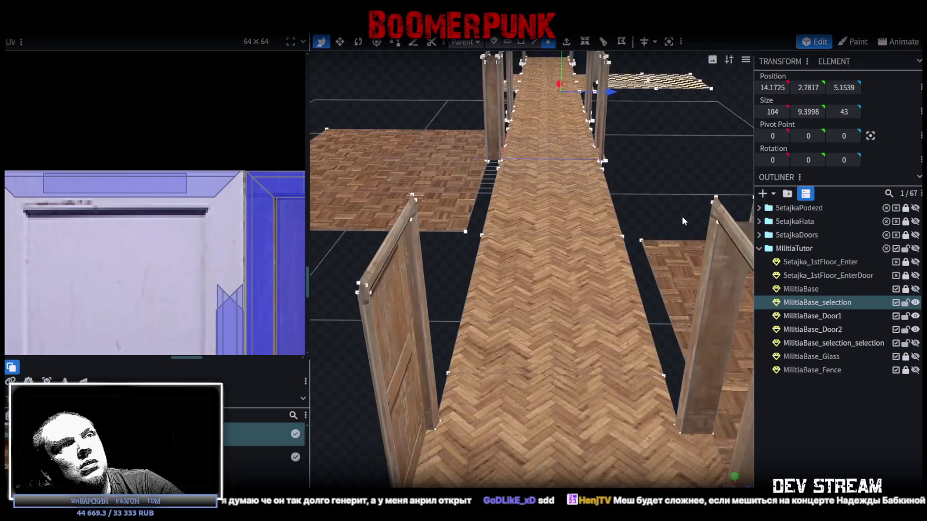
{"action": "scroll", "coordinate": [682, 216], "scroll_direction": "down", "scroll_amount": 3}
{"action": "left_click_drag", "start_coordinate": [682, 223], "coordinate": [780, 250]}
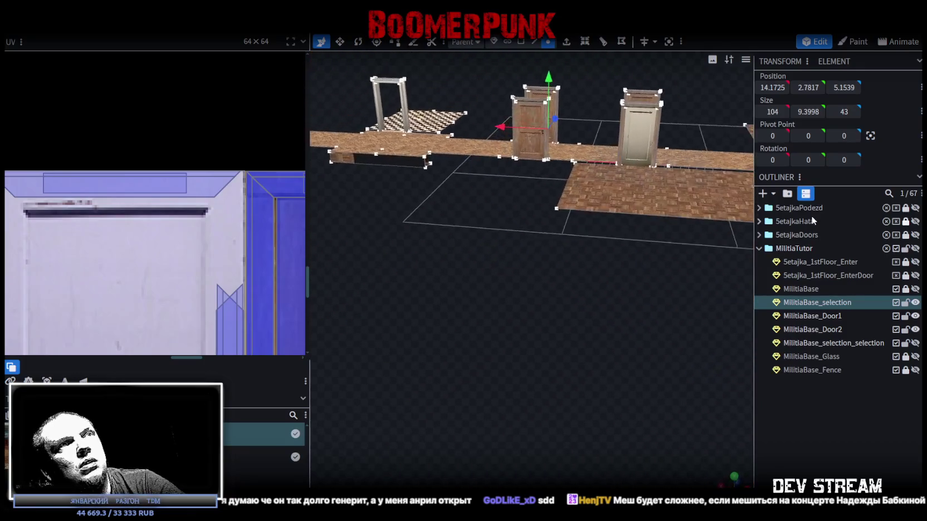
{"action": "left_click", "coordinate": [817, 303]}
{"action": "double_click", "coordinate": [816, 304]}
Edit the Outliner names of the merged floor mesh (typing 'floor') and its MilitiaBase_selection_selection copy.
{"action": "left_click", "coordinate": [823, 302]}
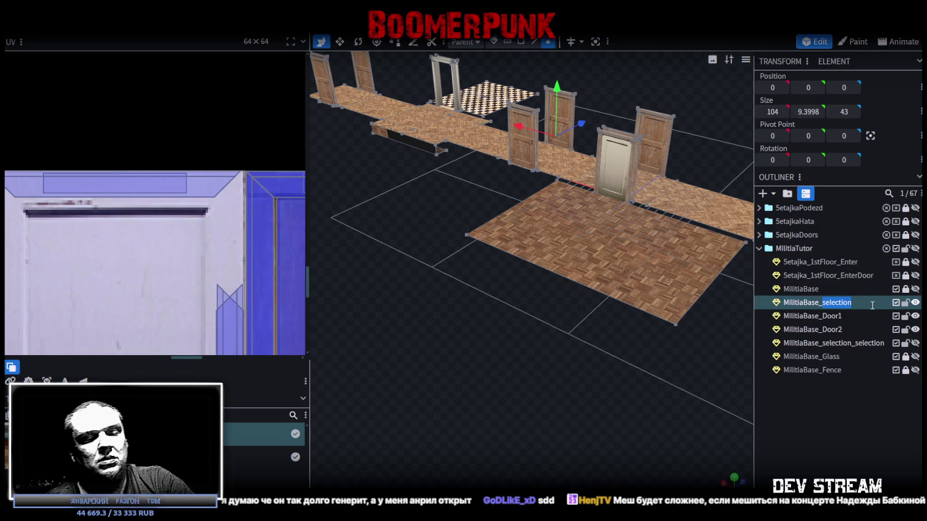
{"action": "type", "text": "floor1"}
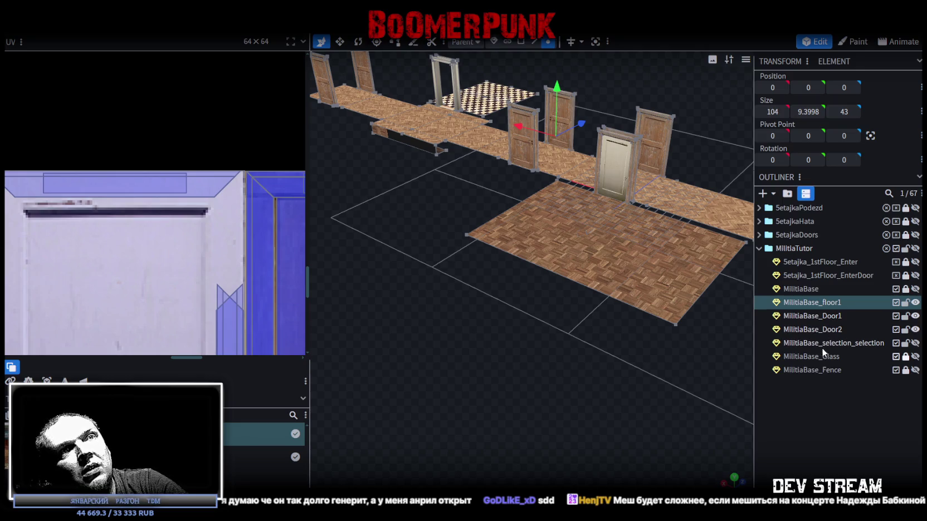
{"action": "left_click", "coordinate": [851, 345]}
{"action": "double_click", "coordinate": [850, 346]}
{"action": "left_click_drag", "start_coordinate": [823, 343], "coordinate": [886, 343]}
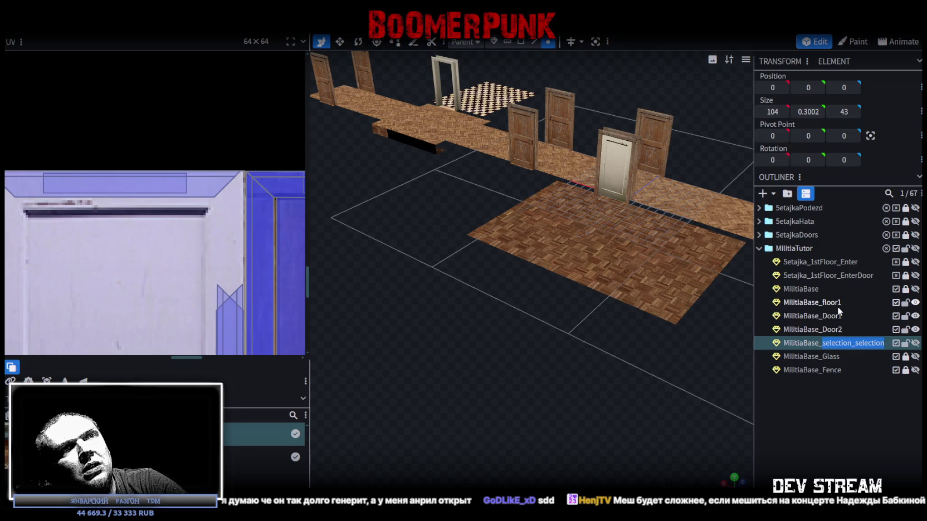
{"action": "double_click", "coordinate": [827, 302]}
{"action": "left_click", "coordinate": [824, 303]}
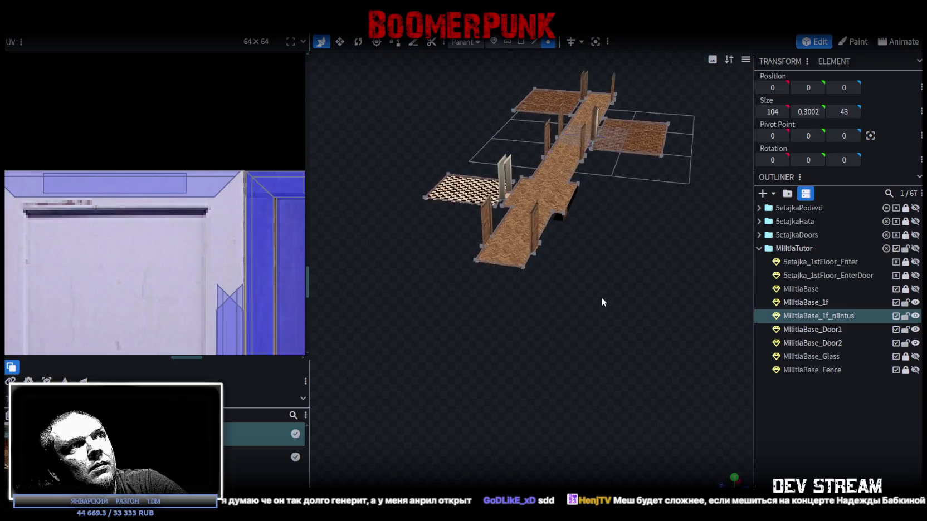
Inspect the checkered floor and toggle the MilitiaBase wall mesh's visibility, leaving it hidden.
{"action": "scroll", "coordinate": [603, 296], "scroll_direction": "up", "scroll_amount": 5}
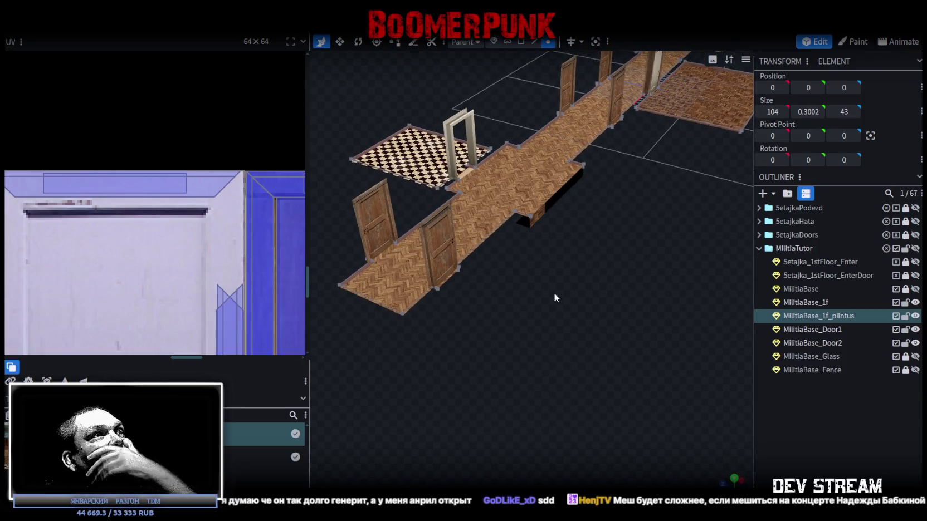
{"action": "left_click_drag", "start_coordinate": [554, 292], "coordinate": [575, 357]}
{"action": "scroll", "coordinate": [576, 357], "scroll_direction": "up", "scroll_amount": 5}
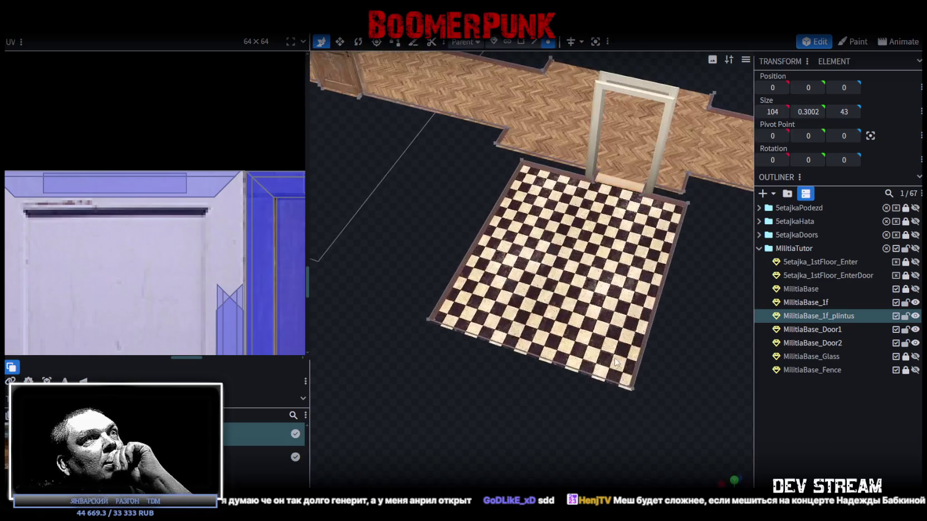
{"action": "scroll", "coordinate": [666, 350], "scroll_direction": "up", "scroll_amount": 5}
{"action": "scroll", "coordinate": [609, 255], "scroll_direction": "up", "scroll_amount": 5}
{"action": "scroll", "coordinate": [609, 257], "scroll_direction": "down", "scroll_amount": 5}
{"action": "scroll", "coordinate": [558, 354], "scroll_direction": "down", "scroll_amount": 3}
{"action": "mouse_move", "coordinate": [558, 354]}
{"action": "left_mouse_down"}
{"action": "mouse_move", "coordinate": [431, 343]}
{"action": "mouse_move", "coordinate": [682, 312]}
{"action": "left_mouse_up"}
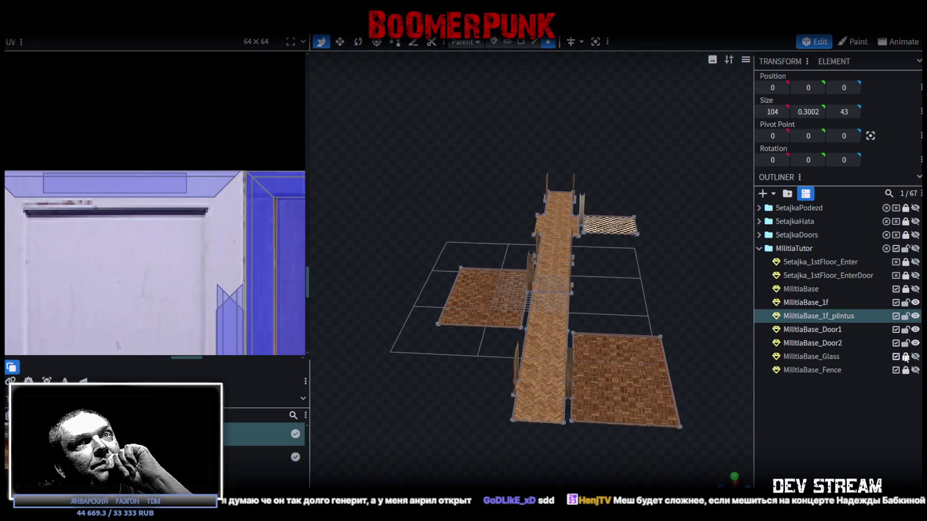
{"action": "left_click", "coordinate": [808, 289]}
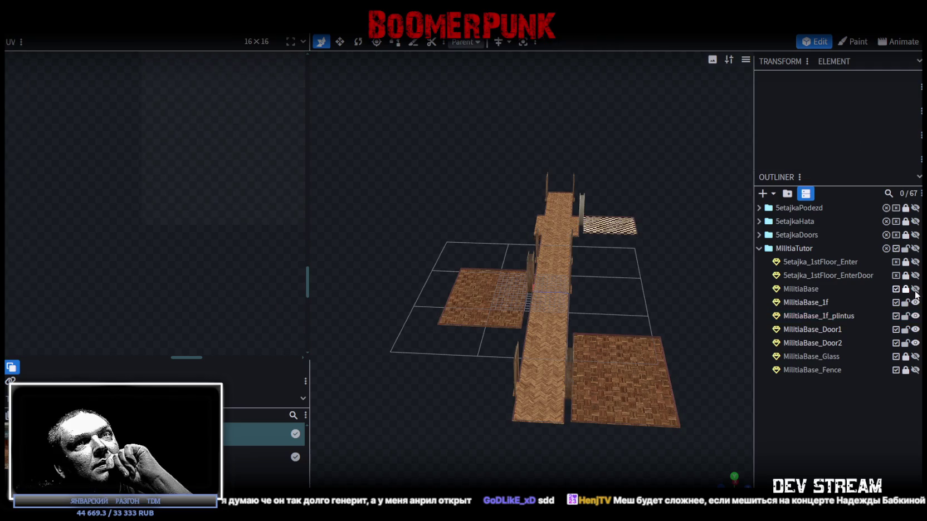
{"action": "left_click", "coordinate": [916, 289]}
{"action": "left_click", "coordinate": [915, 289]}
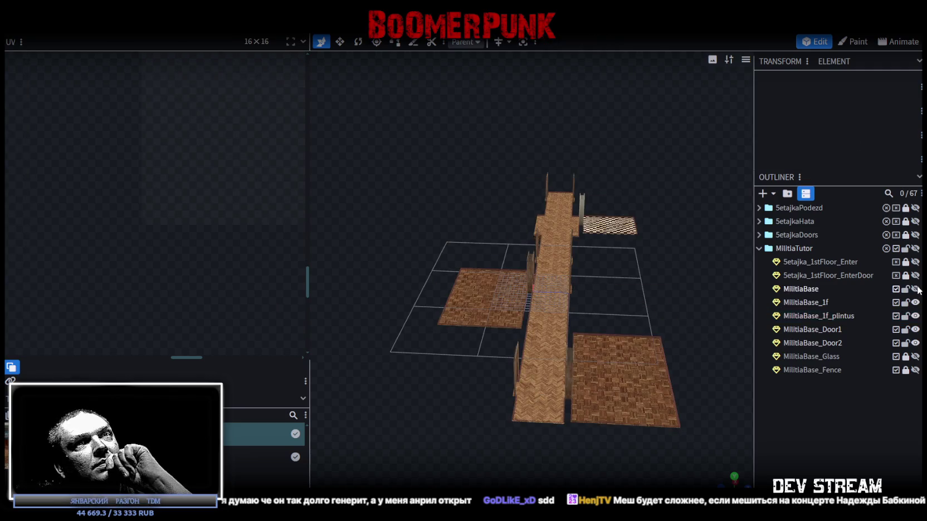
{"action": "left_click", "coordinate": [915, 289]}
{"action": "left_click", "coordinate": [914, 289]}
Rename the MilitiaBase wall mesh to MilitiaBase_1f_wall and save the model.
{"action": "left_click", "coordinate": [808, 289]}
{"action": "double_click", "coordinate": [810, 289]}
{"action": "type", "text": "_1f_wall"}
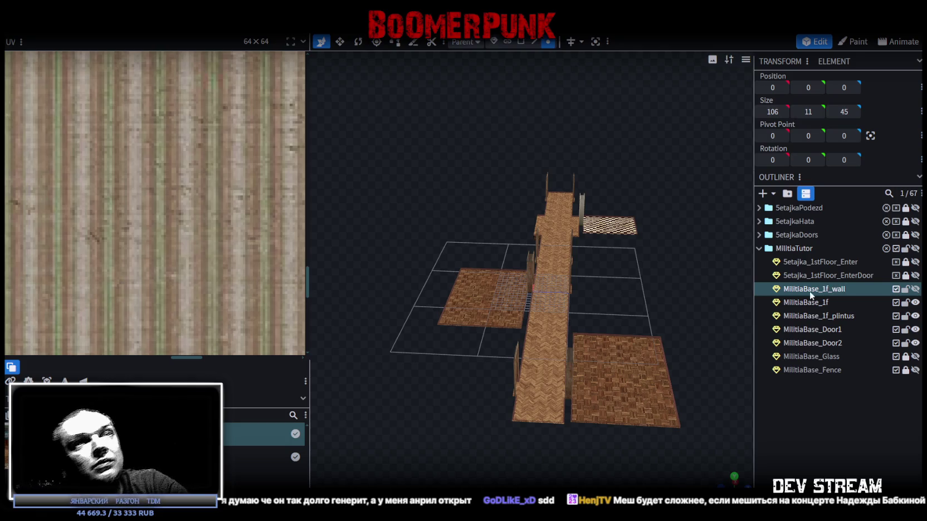
{"action": "left_click", "coordinate": [915, 288]}
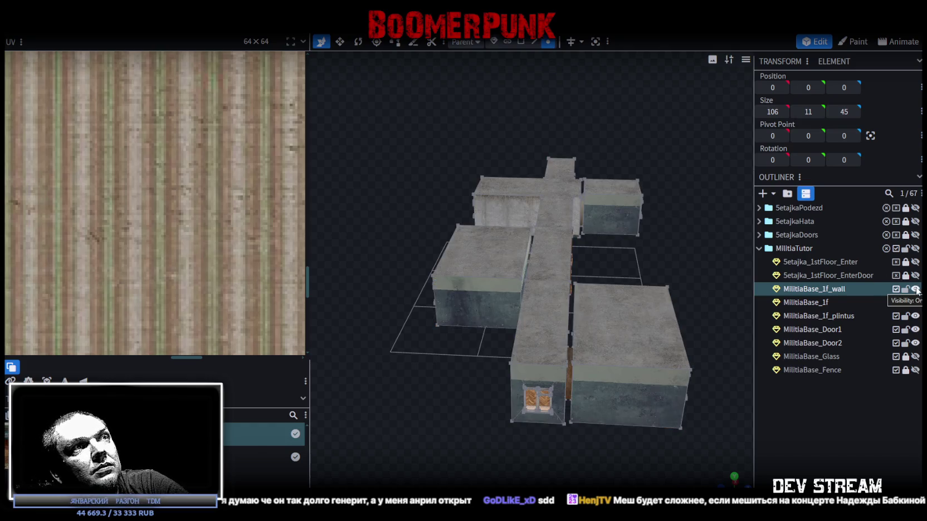
{"action": "left_click", "coordinate": [916, 288]}
{"action": "key", "text": "ctrl+s"}
Hide the MilitiaBase_1f floor and show MilitiaBase_1f_wall, viewing the walls from above.
{"action": "mouse_move", "coordinate": [670, 238]}
{"action": "left_mouse_down"}
{"action": "mouse_move", "coordinate": [724, 284]}
{"action": "mouse_move", "coordinate": [680, 257]}
{"action": "mouse_move", "coordinate": [672, 276]}
{"action": "left_mouse_up"}
{"action": "left_click", "coordinate": [915, 302]}
{"action": "left_click", "coordinate": [916, 302]}
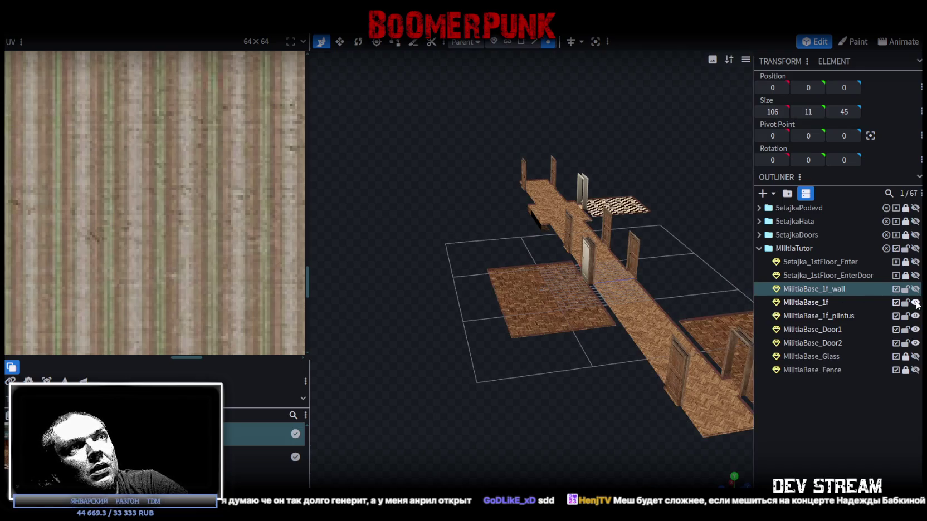
{"action": "left_click", "coordinate": [915, 303]}
{"action": "left_click", "coordinate": [915, 302]}
{"action": "left_click", "coordinate": [916, 302]}
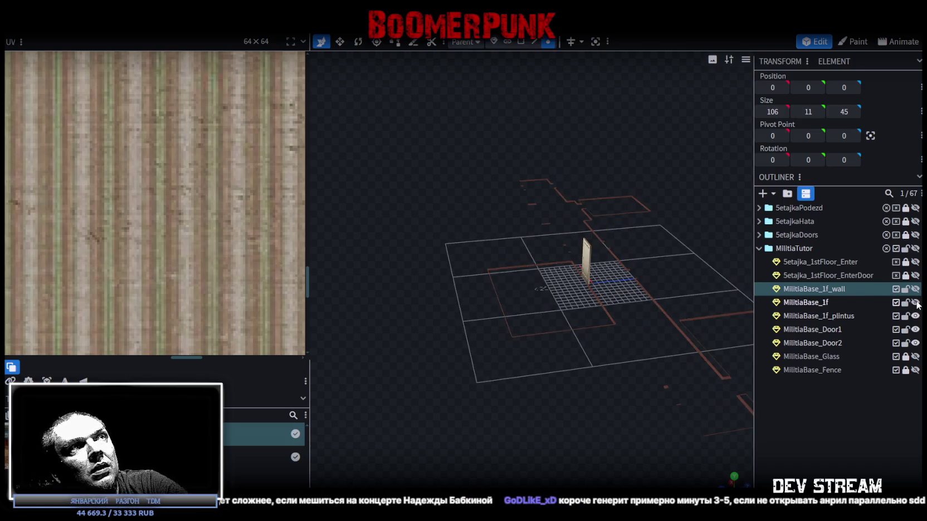
{"action": "mouse_move", "coordinate": [669, 178]}
{"action": "left_mouse_down"}
{"action": "mouse_move", "coordinate": [611, 151]}
{"action": "mouse_move", "coordinate": [501, 167]}
{"action": "left_mouse_up"}
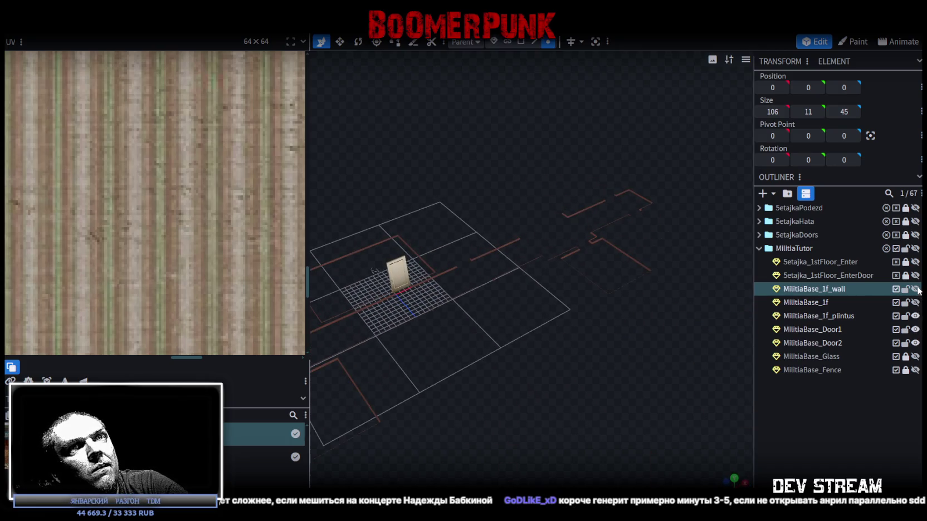
{"action": "left_click", "coordinate": [915, 289]}
{"action": "scroll", "coordinate": [578, 363], "scroll_direction": "down", "scroll_amount": 3}
{"action": "left_click_drag", "start_coordinate": [578, 363], "coordinate": [639, 345]}
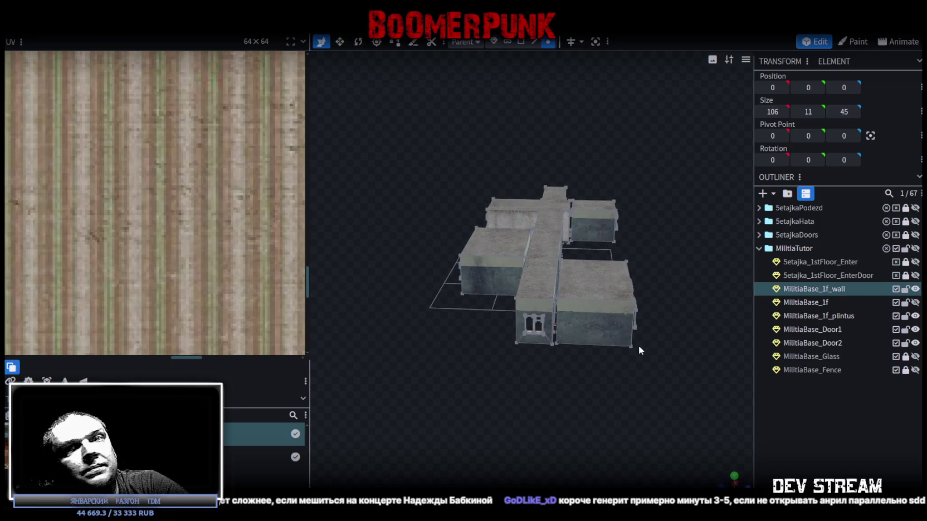
{"action": "key", "text": "ctrl+s"}
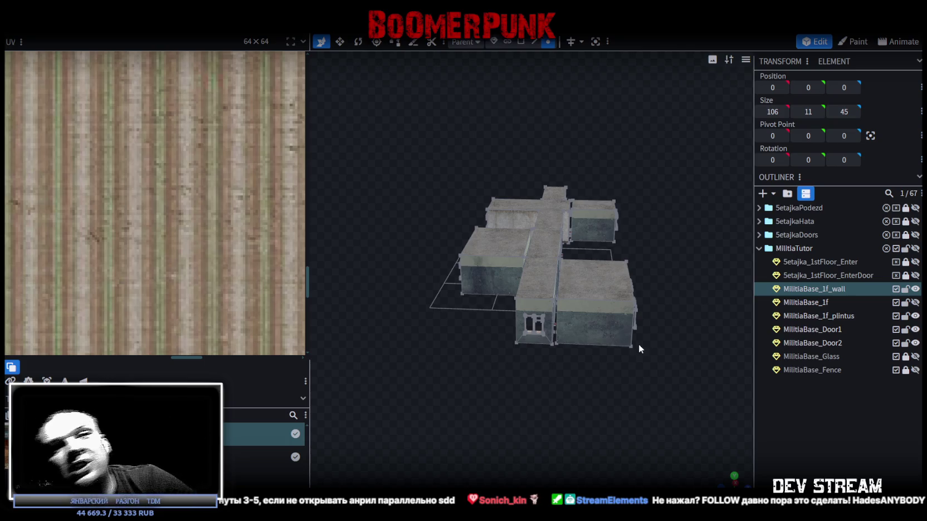
{"action": "mouse_move", "coordinate": [638, 345]}
{"action": "left_mouse_down"}
{"action": "mouse_move", "coordinate": [583, 386]}
{"action": "mouse_move", "coordinate": [556, 440]}
{"action": "mouse_move", "coordinate": [528, 449]}
{"action": "mouse_move", "coordinate": [563, 336]}
{"action": "mouse_move", "coordinate": [535, 352]}
{"action": "mouse_move", "coordinate": [348, 346]}
{"action": "left_mouse_up"}
{"action": "mouse_move", "coordinate": [633, 308]}
{"action": "left_mouse_down"}
{"action": "mouse_move", "coordinate": [572, 312]}
{"action": "mouse_move", "coordinate": [536, 279]}
{"action": "mouse_move", "coordinate": [465, 284]}
{"action": "mouse_move", "coordinate": [637, 269]}
{"action": "mouse_move", "coordinate": [623, 273]}
{"action": "mouse_move", "coordinate": [560, 354]}
{"action": "mouse_move", "coordinate": [647, 197]}
{"action": "mouse_move", "coordinate": [639, 317]}
{"action": "mouse_move", "coordinate": [553, 333]}
{"action": "mouse_move", "coordinate": [571, 374]}
{"action": "mouse_move", "coordinate": [621, 360]}
{"action": "mouse_move", "coordinate": [529, 310]}
{"action": "left_mouse_up"}
{"action": "mouse_move", "coordinate": [529, 357]}
{"action": "left_mouse_down"}
{"action": "mouse_move", "coordinate": [555, 342]}
{"action": "mouse_move", "coordinate": [547, 349]}
{"action": "mouse_move", "coordinate": [594, 373]}
{"action": "mouse_move", "coordinate": [557, 338]}
{"action": "left_mouse_up"}
{"action": "key", "text": "ctrl+s"}
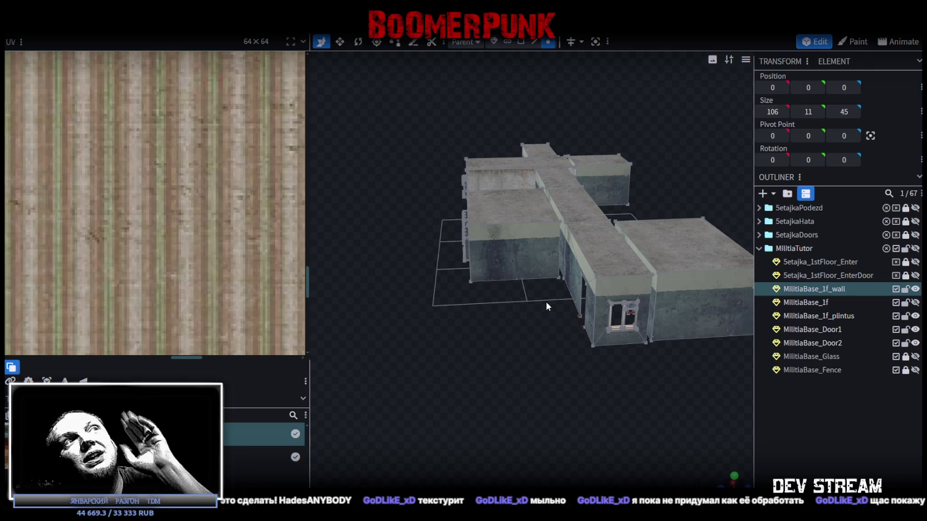
{"action": "mouse_move", "coordinate": [521, 281]}
{"action": "left_mouse_down"}
{"action": "mouse_move", "coordinate": [607, 354]}
{"action": "mouse_move", "coordinate": [727, 326]}
{"action": "left_mouse_up"}
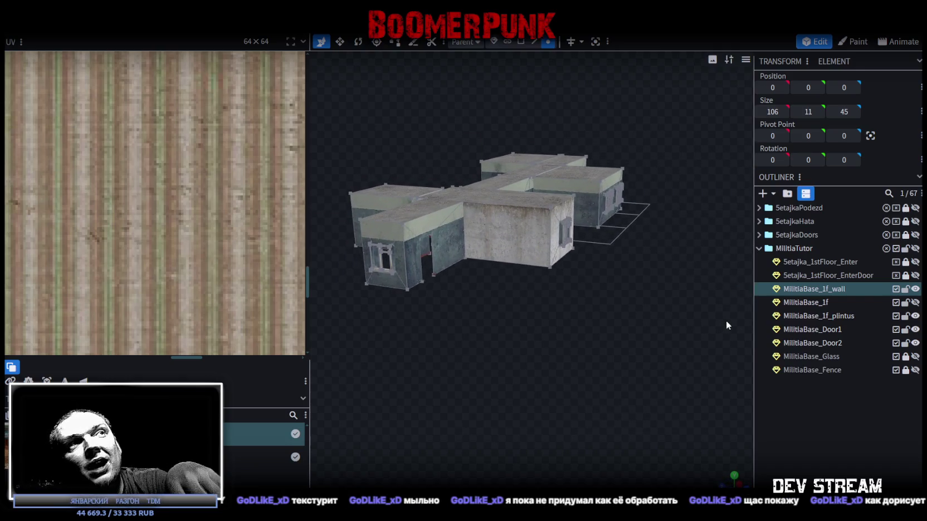
{"action": "mouse_move", "coordinate": [575, 293]}
{"action": "left_mouse_down"}
{"action": "mouse_move", "coordinate": [524, 328]}
{"action": "mouse_move", "coordinate": [548, 336]}
{"action": "left_mouse_up"}
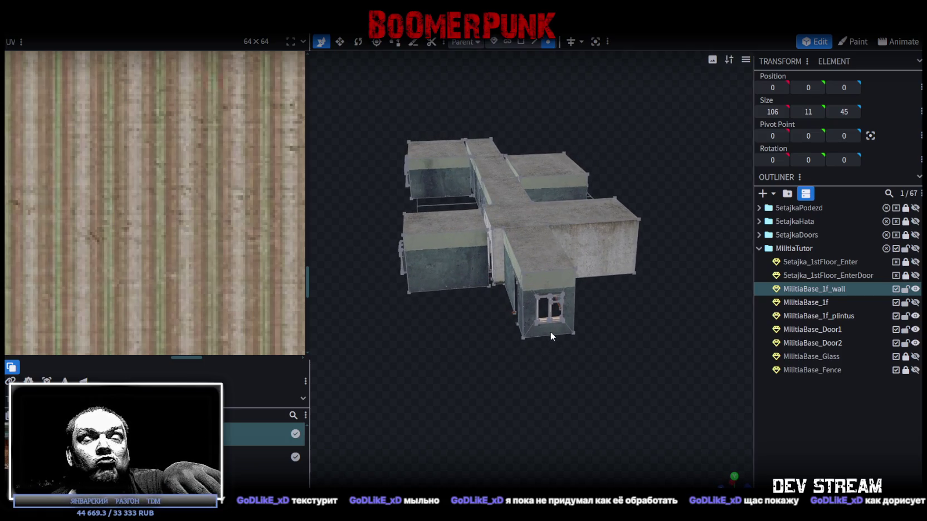
{"action": "mouse_move", "coordinate": [551, 332]}
{"action": "left_mouse_down"}
{"action": "mouse_move", "coordinate": [535, 329]}
{"action": "mouse_move", "coordinate": [539, 348]}
{"action": "mouse_move", "coordinate": [614, 218]}
{"action": "mouse_move", "coordinate": [669, 263]}
{"action": "mouse_move", "coordinate": [502, 335]}
{"action": "mouse_move", "coordinate": [493, 259]}
{"action": "mouse_move", "coordinate": [550, 287]}
{"action": "mouse_move", "coordinate": [628, 287]}
{"action": "mouse_move", "coordinate": [684, 305]}
{"action": "left_mouse_up"}
{"action": "key", "text": "ctrl+s"}
{"action": "mouse_move", "coordinate": [597, 336]}
{"action": "left_mouse_down"}
{"action": "mouse_move", "coordinate": [512, 333]}
{"action": "mouse_move", "coordinate": [606, 337]}
{"action": "mouse_move", "coordinate": [783, 294]}
{"action": "mouse_move", "coordinate": [733, 299]}
{"action": "left_mouse_up"}
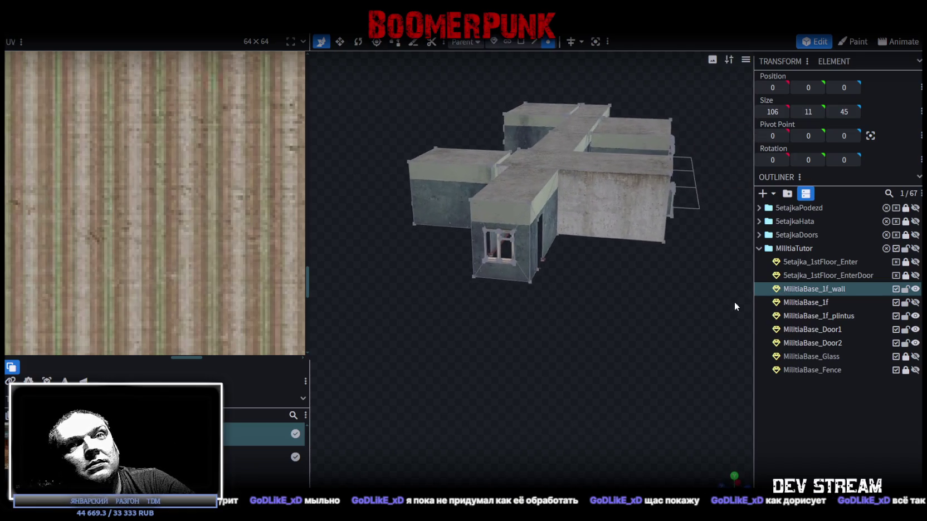
{"action": "mouse_move", "coordinate": [733, 299]}
{"action": "left_mouse_down"}
{"action": "mouse_move", "coordinate": [632, 301]}
{"action": "mouse_move", "coordinate": [527, 336]}
{"action": "mouse_move", "coordinate": [359, 306]}
{"action": "mouse_move", "coordinate": [589, 356]}
{"action": "left_mouse_up"}
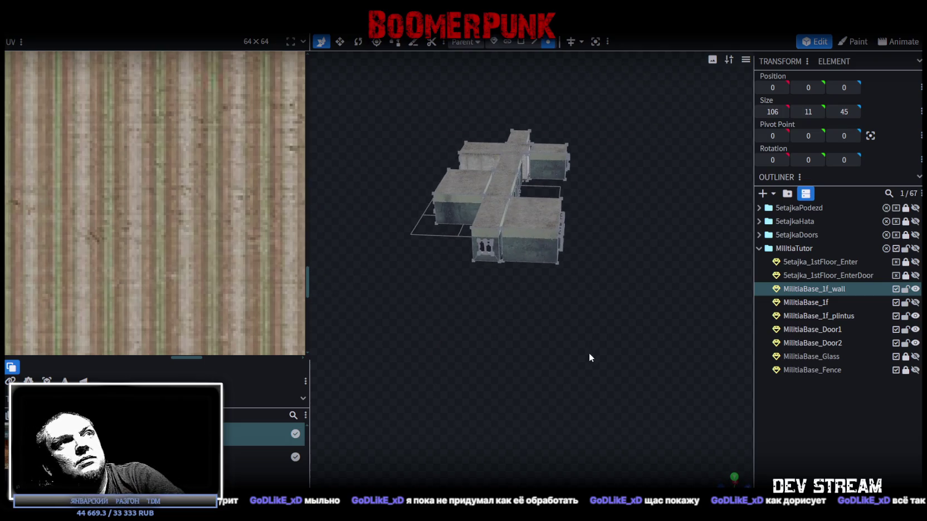
{"action": "mouse_move", "coordinate": [524, 327]}
{"action": "left_mouse_down"}
{"action": "mouse_move", "coordinate": [567, 354]}
{"action": "mouse_move", "coordinate": [461, 342]}
{"action": "mouse_move", "coordinate": [493, 294]}
{"action": "mouse_move", "coordinate": [494, 236]}
{"action": "mouse_move", "coordinate": [548, 298]}
{"action": "mouse_move", "coordinate": [611, 315]}
{"action": "mouse_move", "coordinate": [676, 316]}
{"action": "mouse_move", "coordinate": [669, 360]}
{"action": "mouse_move", "coordinate": [551, 349]}
{"action": "mouse_move", "coordinate": [597, 334]}
{"action": "mouse_move", "coordinate": [596, 347]}
{"action": "left_mouse_up"}
{"action": "scroll", "coordinate": [461, 342], "scroll_direction": "up", "scroll_amount": 3}
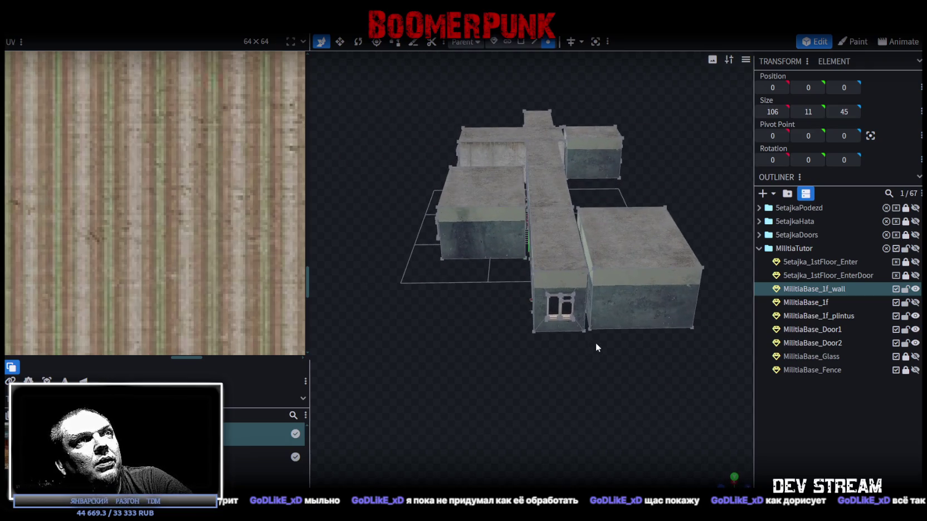
{"action": "mouse_move", "coordinate": [454, 307]}
{"action": "left_mouse_down"}
{"action": "mouse_move", "coordinate": [449, 360]}
{"action": "mouse_move", "coordinate": [471, 64]}
{"action": "left_mouse_up"}
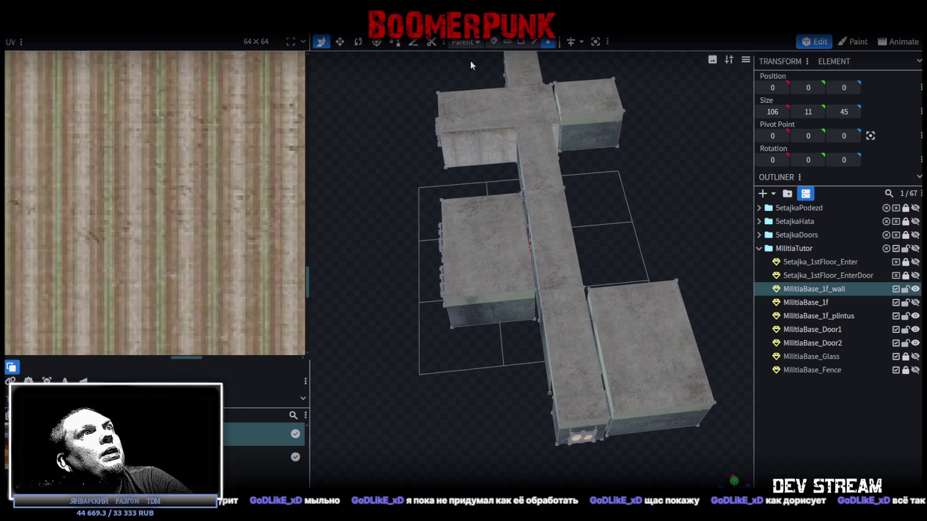
In front view, box-select the whole top of the wall mesh.
{"action": "left_click", "coordinate": [521, 42]}
{"action": "left_click", "coordinate": [478, 112]}
{"action": "left_click", "coordinate": [573, 98], "text": "shift"}
{"action": "mouse_move", "coordinate": [574, 98]}
{"action": "left_mouse_down"}
{"action": "mouse_move", "coordinate": [657, 217]}
{"action": "mouse_move", "coordinate": [526, 123]}
{"action": "mouse_move", "coordinate": [668, 229]}
{"action": "mouse_move", "coordinate": [767, 486]}
{"action": "left_mouse_up"}
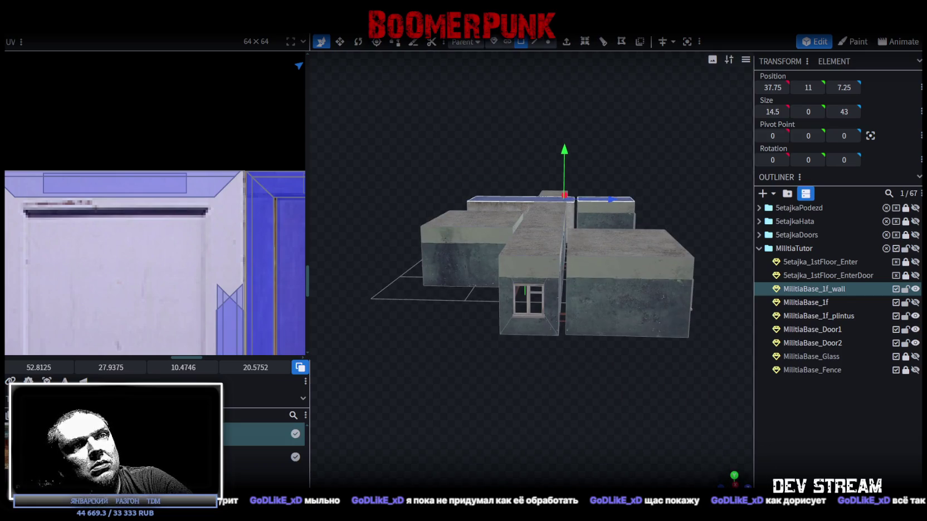
{"action": "left_click", "coordinate": [734, 480]}
{"action": "scroll", "coordinate": [618, 334], "scroll_direction": "down", "scroll_amount": 3}
{"action": "scroll", "coordinate": [610, 336], "scroll_direction": "down", "scroll_amount": 3}
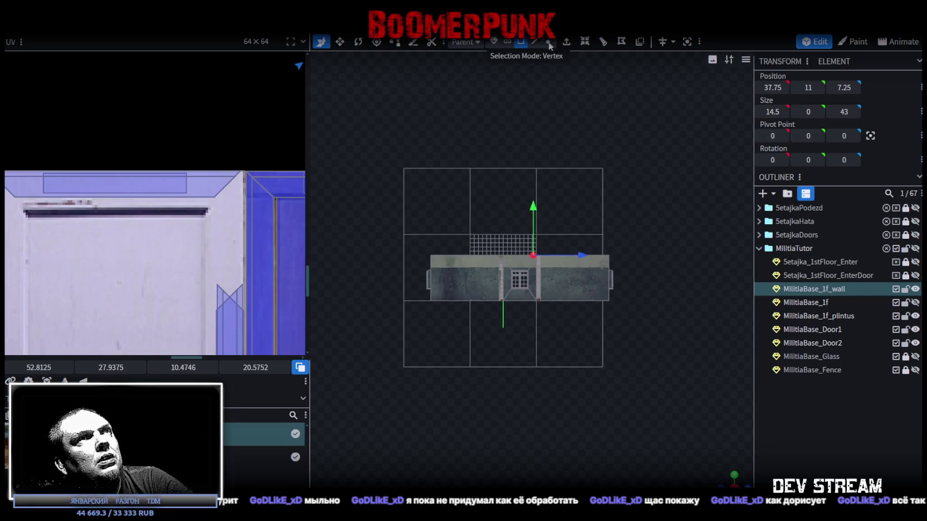
{"action": "left_click", "coordinate": [549, 42]}
{"action": "scroll", "coordinate": [503, 172], "scroll_direction": "up", "scroll_amount": 2}
{"action": "left_click_drag", "start_coordinate": [364, 199], "coordinate": [685, 252]}
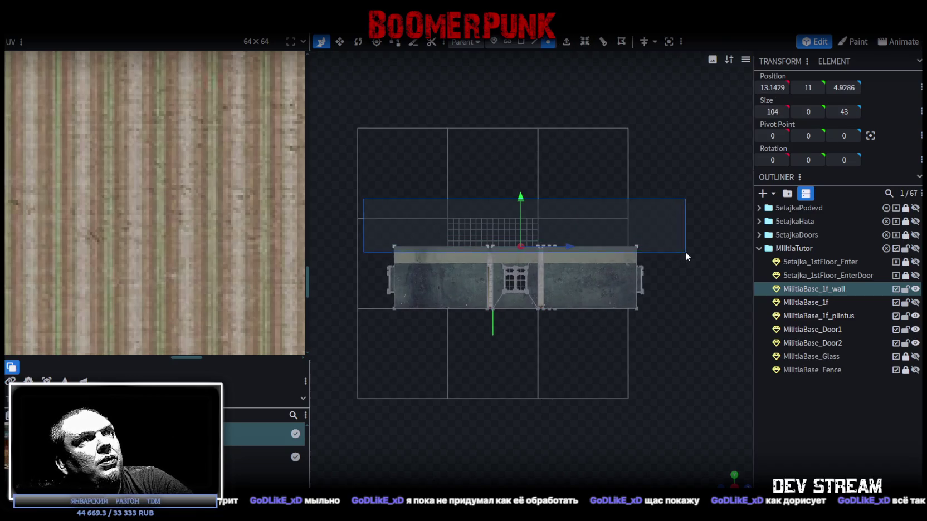
Split the selected top faces off into a new mesh, MilitiaBase_1f_wall_selection.
{"action": "left_click", "coordinate": [519, 42]}
{"action": "left_click", "coordinate": [732, 483]}
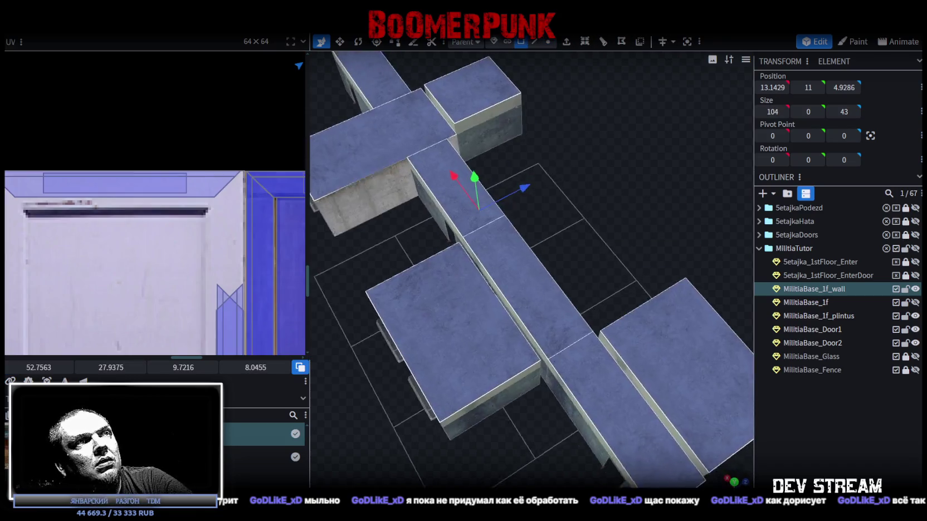
{"action": "right_click", "coordinate": [527, 275]}
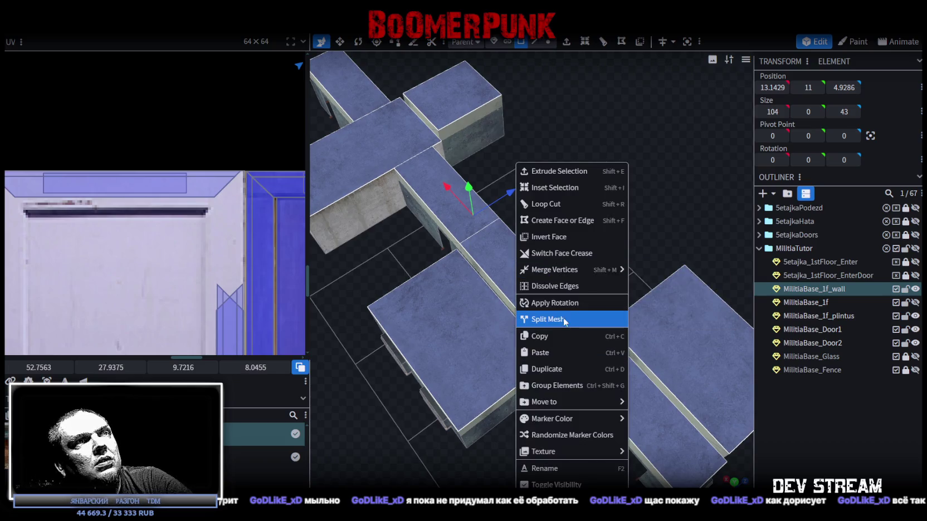
{"action": "left_click", "coordinate": [566, 319]}
{"action": "left_click", "coordinate": [767, 200]}
{"action": "scroll", "coordinate": [547, 350], "scroll_direction": "down", "scroll_amount": 5}
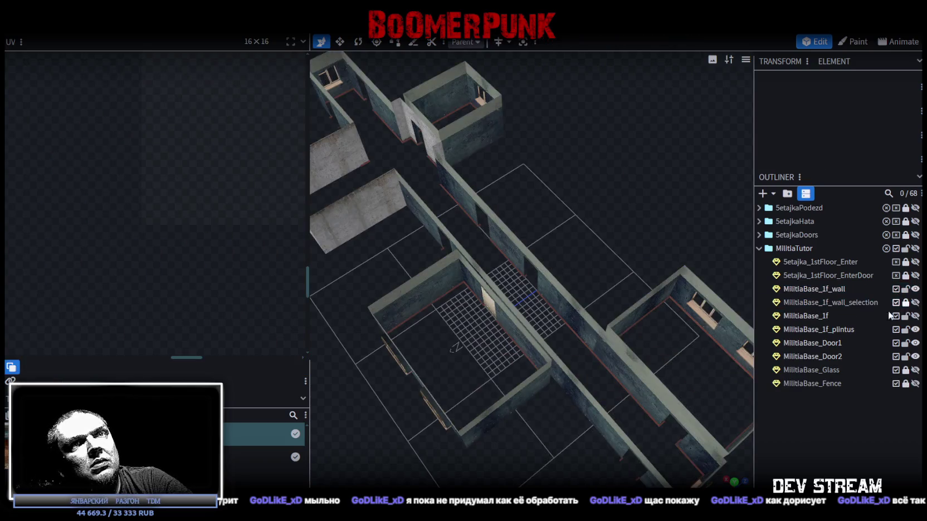
Show the MilitiaTutor group and hide MilitiaBase_1f_wall_selection to reveal the parquet and checkered floors.
{"action": "scroll", "coordinate": [547, 350], "scroll_direction": "down", "scroll_amount": 2}
{"action": "left_click_drag", "start_coordinate": [547, 350], "coordinate": [557, 395]}
{"action": "scroll", "coordinate": [723, 352], "scroll_direction": "up", "scroll_amount": 5}
{"action": "left_click", "coordinate": [915, 248]}
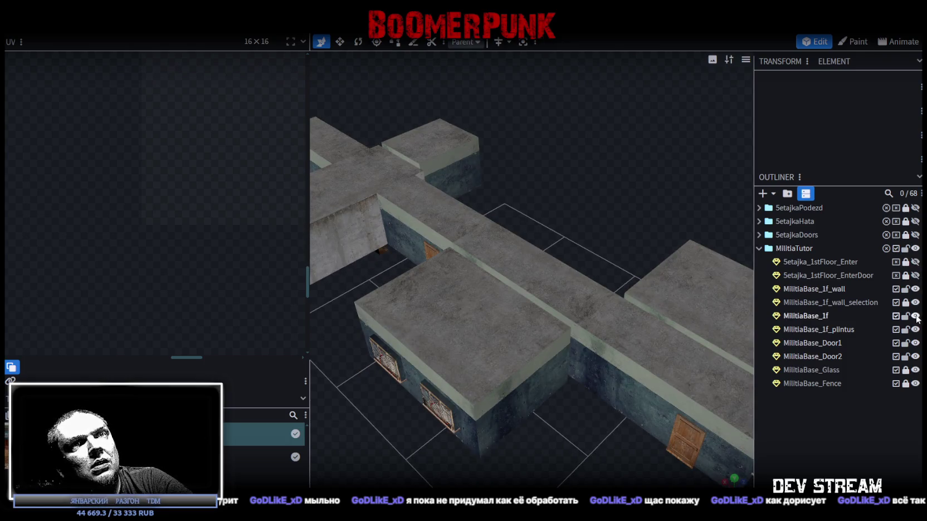
{"action": "left_click", "coordinate": [916, 302]}
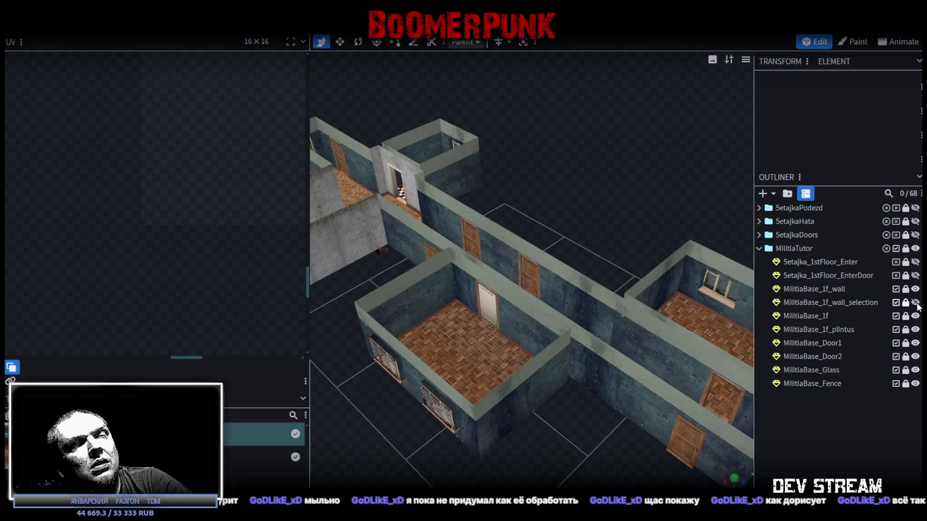
{"action": "left_click_drag", "start_coordinate": [635, 394], "coordinate": [600, 389]}
{"action": "scroll", "coordinate": [597, 408], "scroll_direction": "up", "scroll_amount": 3}
{"action": "scroll", "coordinate": [597, 411], "scroll_direction": "up", "scroll_amount": 3}
{"action": "mouse_move", "coordinate": [558, 423]}
{"action": "left_mouse_down"}
{"action": "mouse_move", "coordinate": [442, 386]}
{"action": "mouse_move", "coordinate": [470, 406]}
{"action": "mouse_move", "coordinate": [451, 423]}
{"action": "mouse_move", "coordinate": [469, 407]}
{"action": "mouse_move", "coordinate": [520, 395]}
{"action": "mouse_move", "coordinate": [518, 413]}
{"action": "mouse_move", "coordinate": [589, 394]}
{"action": "mouse_move", "coordinate": [606, 409]}
{"action": "mouse_move", "coordinate": [605, 377]}
{"action": "mouse_move", "coordinate": [517, 360]}
{"action": "mouse_move", "coordinate": [606, 402]}
{"action": "mouse_move", "coordinate": [515, 341]}
{"action": "mouse_move", "coordinate": [567, 322]}
{"action": "mouse_move", "coordinate": [624, 324]}
{"action": "mouse_move", "coordinate": [617, 384]}
{"action": "mouse_move", "coordinate": [632, 360]}
{"action": "mouse_move", "coordinate": [686, 364]}
{"action": "mouse_move", "coordinate": [422, 368]}
{"action": "mouse_move", "coordinate": [482, 351]}
{"action": "mouse_move", "coordinate": [440, 375]}
{"action": "mouse_move", "coordinate": [560, 359]}
{"action": "mouse_move", "coordinate": [687, 364]}
{"action": "mouse_move", "coordinate": [475, 352]}
{"action": "mouse_move", "coordinate": [518, 216]}
{"action": "mouse_move", "coordinate": [532, 347]}
{"action": "mouse_move", "coordinate": [431, 372]}
{"action": "mouse_move", "coordinate": [483, 361]}
{"action": "left_mouse_up"}
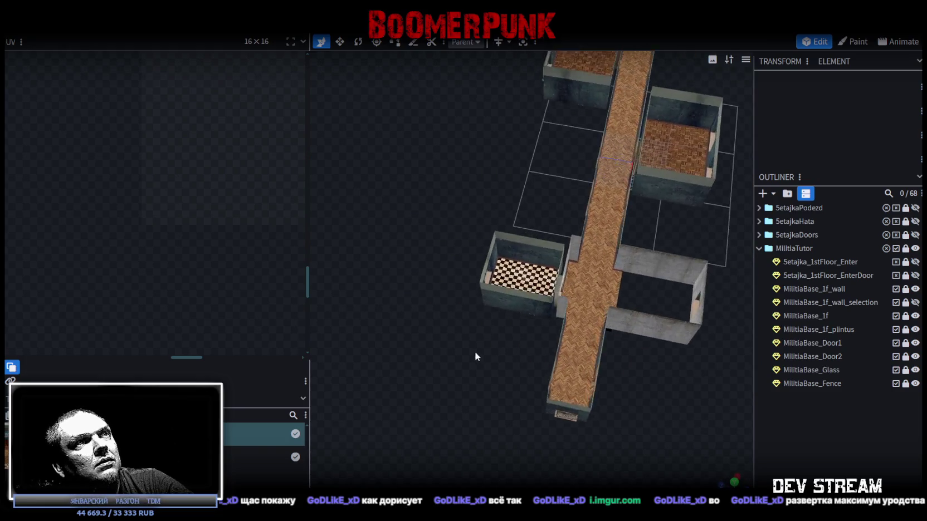
{"action": "scroll", "coordinate": [504, 337], "scroll_direction": "up", "scroll_amount": 3}
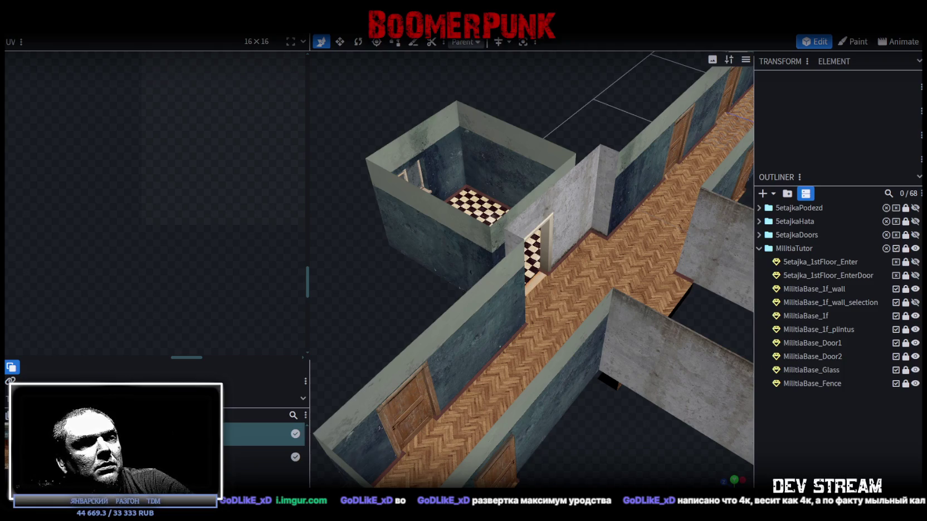
{"action": "key", "text": "alt+Tab"}
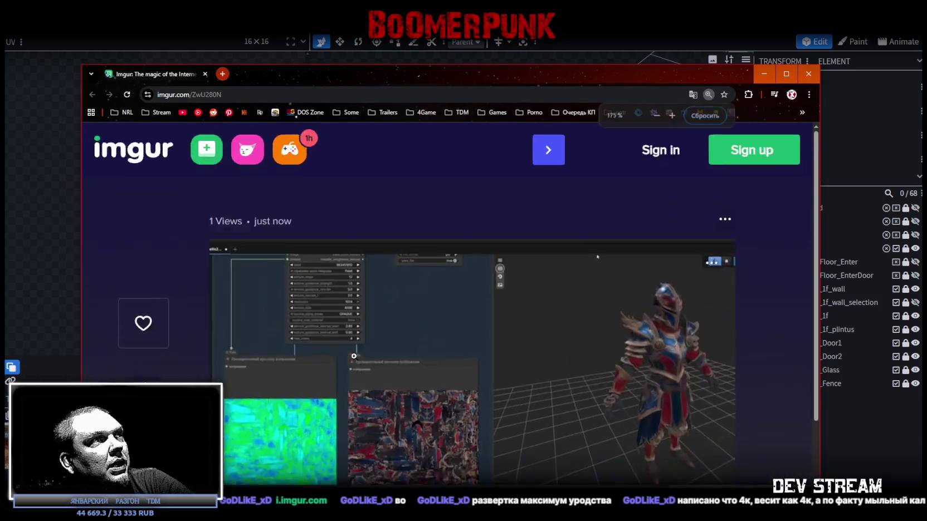
{"action": "scroll", "coordinate": [434, 407], "scroll_direction": "down", "scroll_amount": 4}
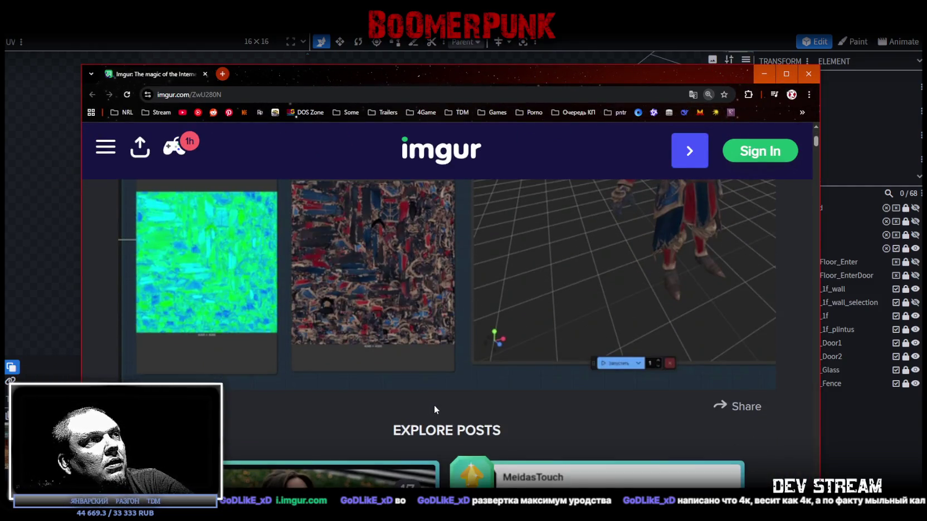
{"action": "scroll", "coordinate": [434, 405], "scroll_direction": "up", "scroll_amount": 1}
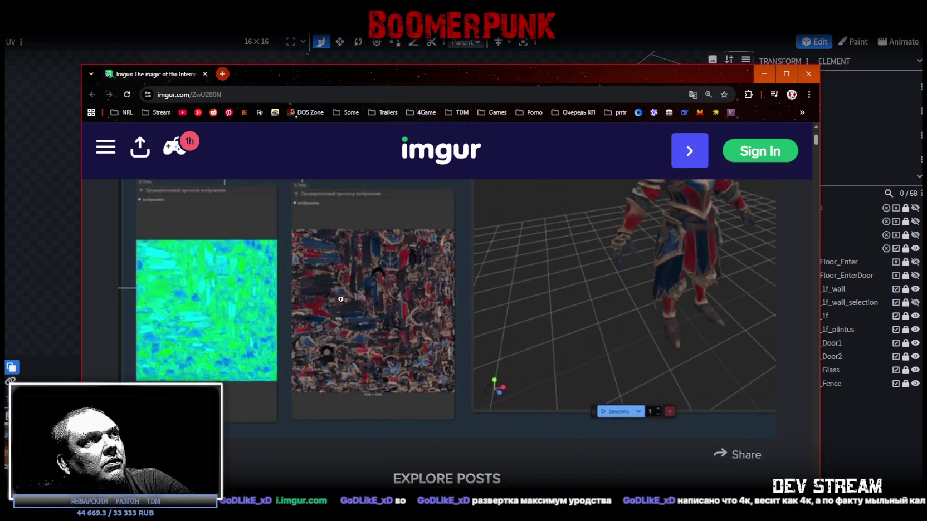
{"action": "scroll", "coordinate": [594, 292], "scroll_direction": "up", "scroll_amount": 2}
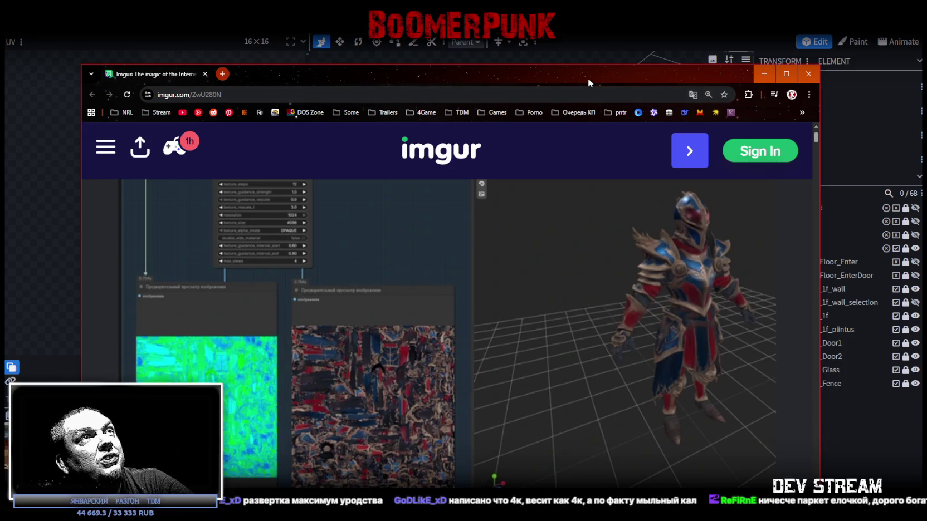
{"action": "left_click_drag", "start_coordinate": [588, 78], "coordinate": [578, 64]}
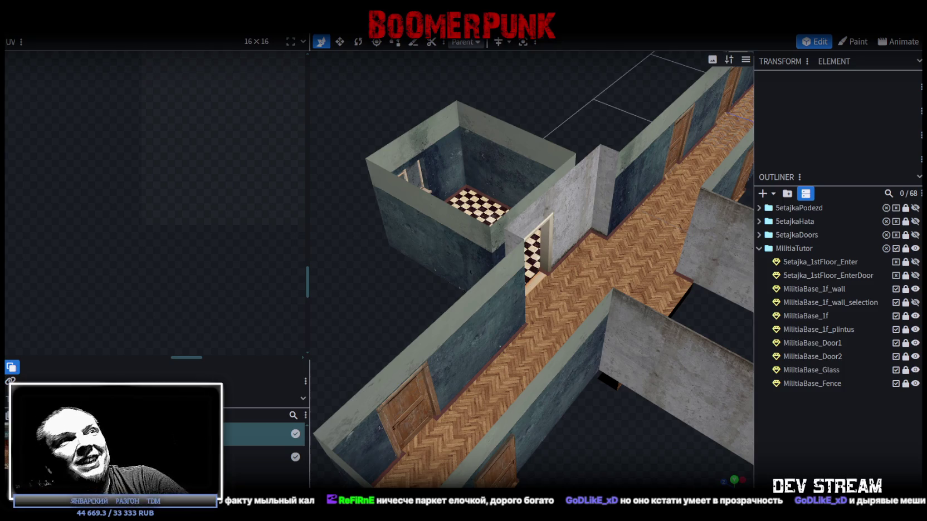
Orbit around the roofless rooms and corridor, then save the project as Build0Tutor.bbmodel.
{"action": "left_click_drag", "start_coordinate": [476, 306], "coordinate": [548, 342]}
{"action": "scroll", "coordinate": [453, 389], "scroll_direction": "up", "scroll_amount": 3}
{"action": "mouse_move", "coordinate": [452, 393]}
{"action": "left_mouse_down"}
{"action": "mouse_move", "coordinate": [430, 415]}
{"action": "mouse_move", "coordinate": [428, 300]}
{"action": "mouse_move", "coordinate": [359, 356]}
{"action": "mouse_move", "coordinate": [379, 303]}
{"action": "mouse_move", "coordinate": [329, 340]}
{"action": "mouse_move", "coordinate": [634, 234]}
{"action": "mouse_move", "coordinate": [596, 337]}
{"action": "mouse_move", "coordinate": [531, 360]}
{"action": "mouse_move", "coordinate": [746, 332]}
{"action": "mouse_move", "coordinate": [571, 286]}
{"action": "mouse_move", "coordinate": [525, 335]}
{"action": "mouse_move", "coordinate": [608, 248]}
{"action": "mouse_move", "coordinate": [593, 215]}
{"action": "mouse_move", "coordinate": [600, 223]}
{"action": "mouse_move", "coordinate": [547, 402]}
{"action": "mouse_move", "coordinate": [518, 136]}
{"action": "left_mouse_up"}
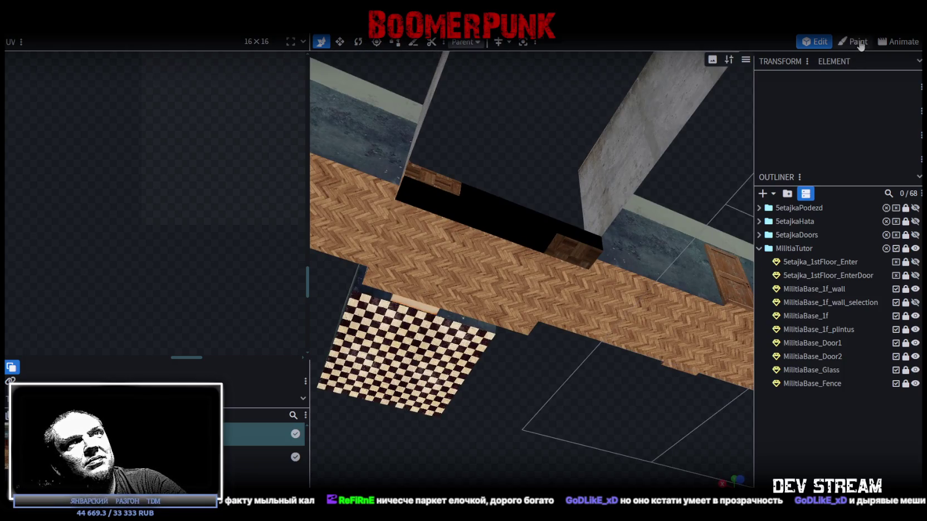
{"action": "left_click_drag", "start_coordinate": [480, 264], "coordinate": [401, 47]}
{"action": "scroll", "coordinate": [389, 234], "scroll_direction": "down", "scroll_amount": 5}
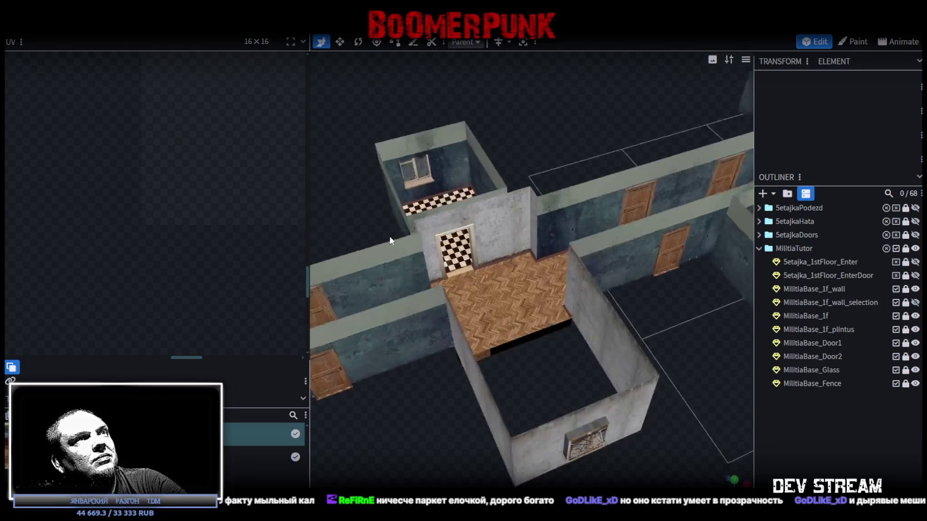
{"action": "left_click_drag", "start_coordinate": [389, 234], "coordinate": [407, 228]}
{"action": "scroll", "coordinate": [549, 327], "scroll_direction": "down", "scroll_amount": 3}
{"action": "mouse_move", "coordinate": [548, 327]}
{"action": "left_mouse_down"}
{"action": "mouse_move", "coordinate": [672, 322]}
{"action": "mouse_move", "coordinate": [651, 338]}
{"action": "left_mouse_up"}
{"action": "key", "text": "ctrl+s"}
Orbit around the whole building to review the open-top rooms.
{"action": "scroll", "coordinate": [651, 337], "scroll_direction": "up", "scroll_amount": 3}
{"action": "mouse_move", "coordinate": [505, 427]}
{"action": "left_mouse_down"}
{"action": "mouse_move", "coordinate": [580, 394]}
{"action": "mouse_move", "coordinate": [524, 391]}
{"action": "left_mouse_up"}
{"action": "scroll", "coordinate": [579, 371], "scroll_direction": "down", "scroll_amount": 5}
{"action": "mouse_move", "coordinate": [580, 372]}
{"action": "left_mouse_down"}
{"action": "mouse_move", "coordinate": [652, 380]}
{"action": "mouse_move", "coordinate": [645, 430]}
{"action": "left_mouse_up"}
{"action": "scroll", "coordinate": [646, 382], "scroll_direction": "up", "scroll_amount": 2}
{"action": "scroll", "coordinate": [647, 386], "scroll_direction": "down", "scroll_amount": 3}
{"action": "scroll", "coordinate": [644, 430], "scroll_direction": "up", "scroll_amount": 3}
{"action": "scroll", "coordinate": [644, 430], "scroll_direction": "down", "scroll_amount": 3}
{"action": "mouse_move", "coordinate": [496, 420]}
{"action": "left_mouse_down"}
{"action": "mouse_move", "coordinate": [467, 421]}
{"action": "mouse_move", "coordinate": [457, 408]}
{"action": "mouse_move", "coordinate": [485, 396]}
{"action": "mouse_move", "coordinate": [461, 385]}
{"action": "mouse_move", "coordinate": [471, 402]}
{"action": "mouse_move", "coordinate": [420, 379]}
{"action": "mouse_move", "coordinate": [435, 376]}
{"action": "left_mouse_up"}
{"action": "scroll", "coordinate": [504, 425], "scroll_direction": "up", "scroll_amount": 3}
{"action": "scroll", "coordinate": [471, 382], "scroll_direction": "up", "scroll_amount": 3}
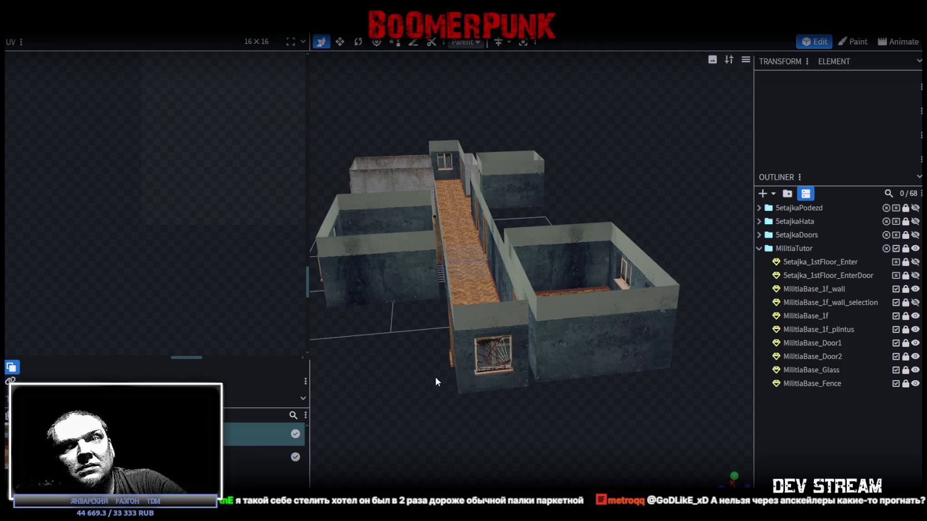
{"action": "left_click_drag", "start_coordinate": [436, 377], "coordinate": [437, 377]}
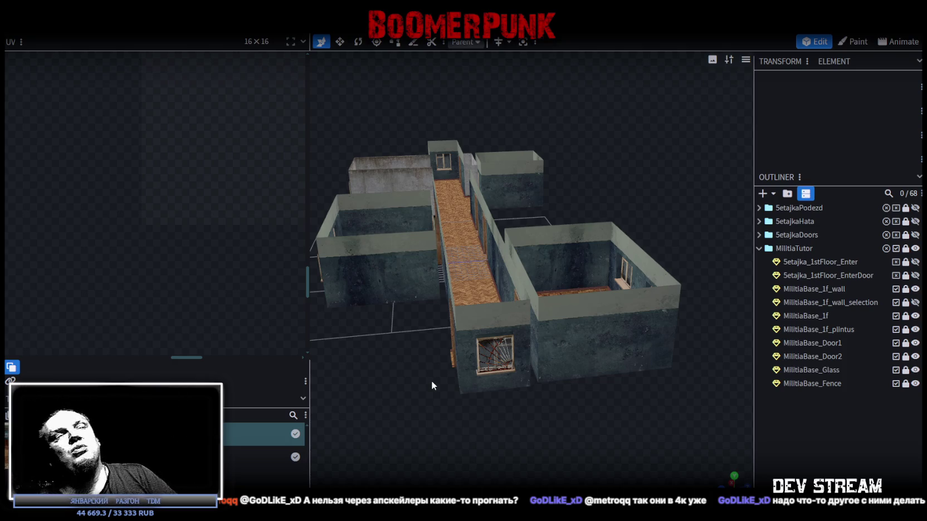
{"action": "left_click_drag", "start_coordinate": [420, 329], "coordinate": [490, 422]}
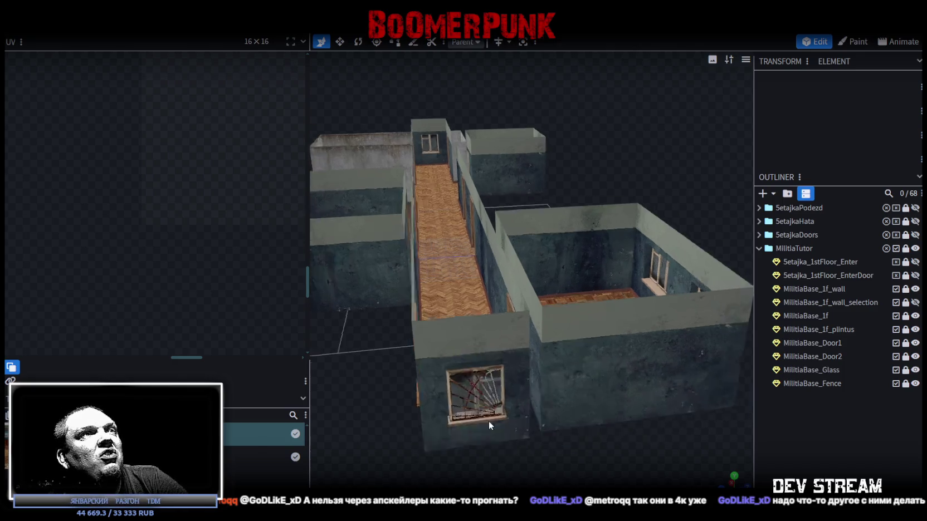
{"action": "scroll", "coordinate": [479, 401], "scroll_direction": "down", "scroll_amount": 3}
{"action": "mouse_move", "coordinate": [469, 379]}
{"action": "left_mouse_down"}
{"action": "mouse_move", "coordinate": [481, 392]}
{"action": "mouse_move", "coordinate": [497, 373]}
{"action": "mouse_move", "coordinate": [478, 357]}
{"action": "left_mouse_up"}
{"action": "scroll", "coordinate": [491, 384], "scroll_direction": "up", "scroll_amount": 3}
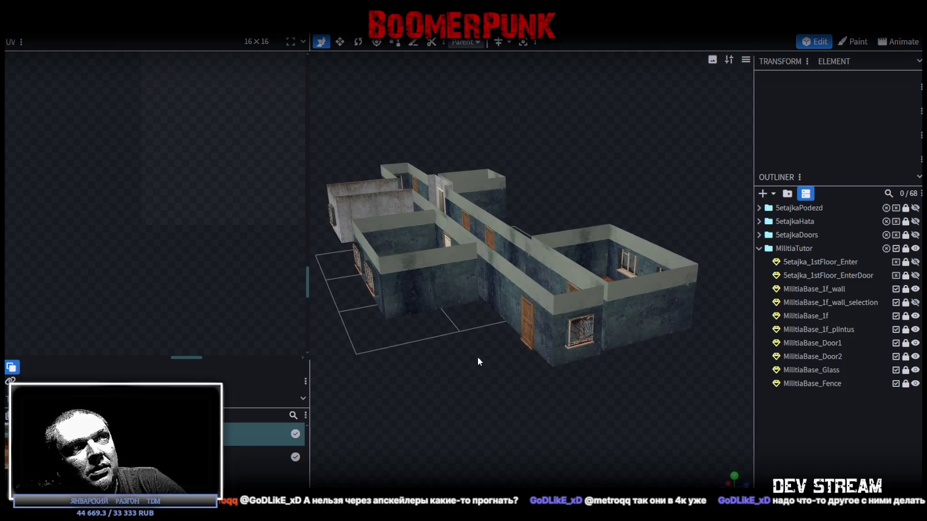
{"action": "mouse_move", "coordinate": [467, 334]}
{"action": "left_mouse_down"}
{"action": "mouse_move", "coordinate": [470, 357]}
{"action": "mouse_move", "coordinate": [442, 374]}
{"action": "left_mouse_up"}
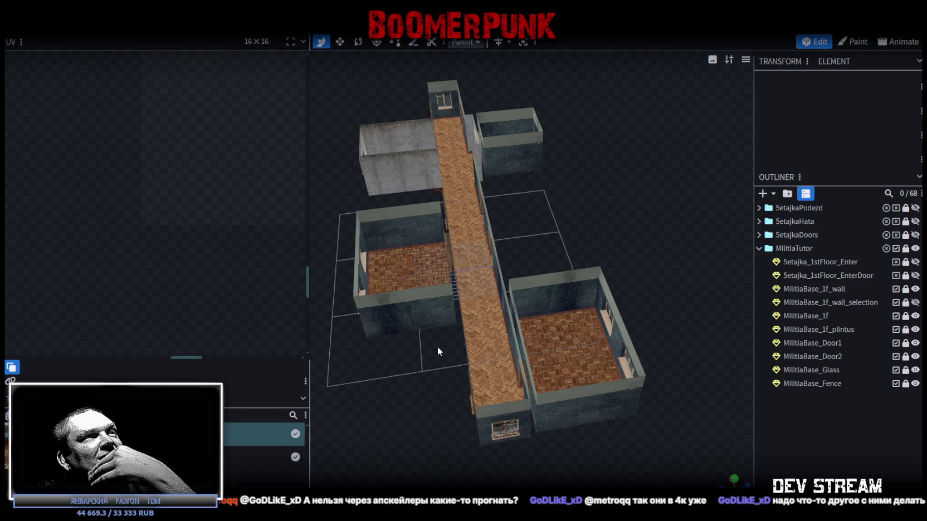
Expand the 5etajkaHata folder and make the SetajkaHata1_Tubes red pipes visible.
{"action": "mouse_move", "coordinate": [453, 354]}
{"action": "middle_mouse_down"}
{"action": "mouse_move", "coordinate": [406, 368]}
{"action": "mouse_move", "coordinate": [402, 358]}
{"action": "mouse_move", "coordinate": [440, 357]}
{"action": "middle_mouse_up"}
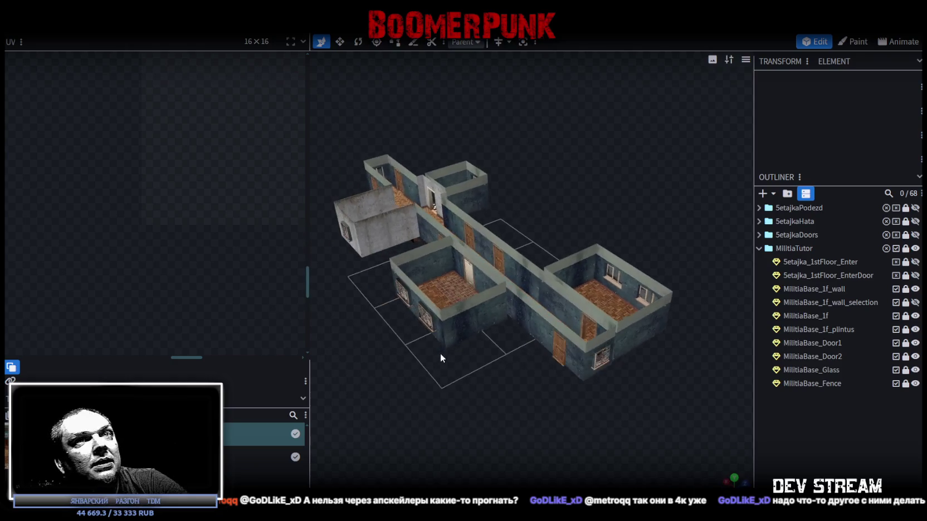
{"action": "left_click", "coordinate": [759, 208]}
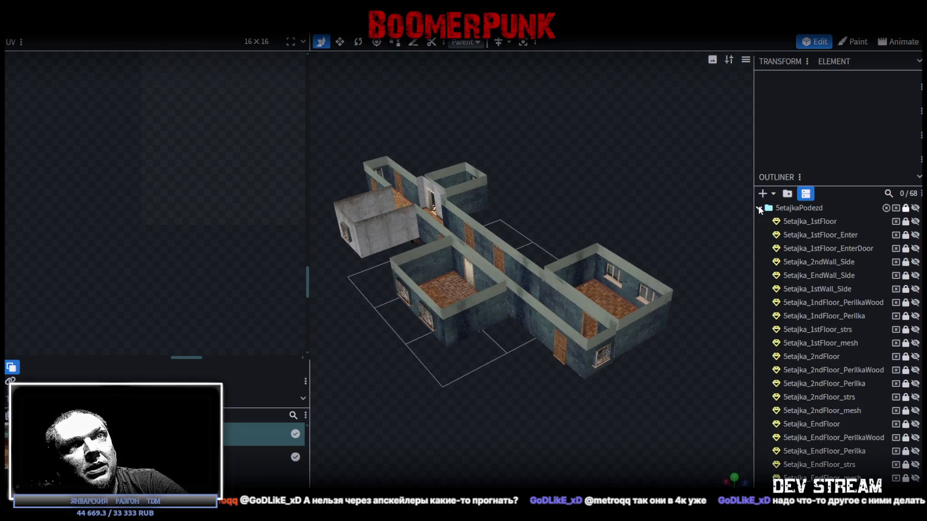
{"action": "scroll", "coordinate": [809, 338], "scroll_direction": "down", "scroll_amount": 3}
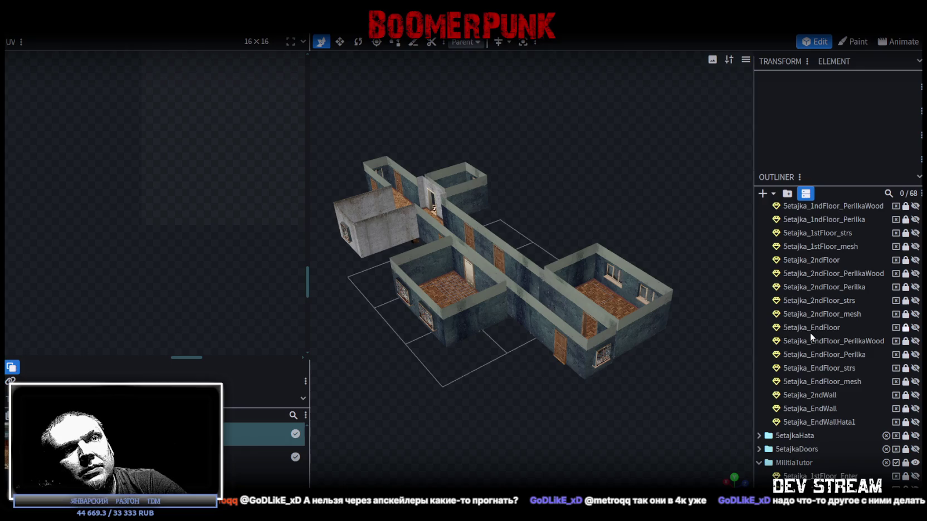
{"action": "scroll", "coordinate": [809, 332], "scroll_direction": "up", "scroll_amount": 3}
{"action": "left_click", "coordinate": [759, 209]}
{"action": "left_click", "coordinate": [759, 221]}
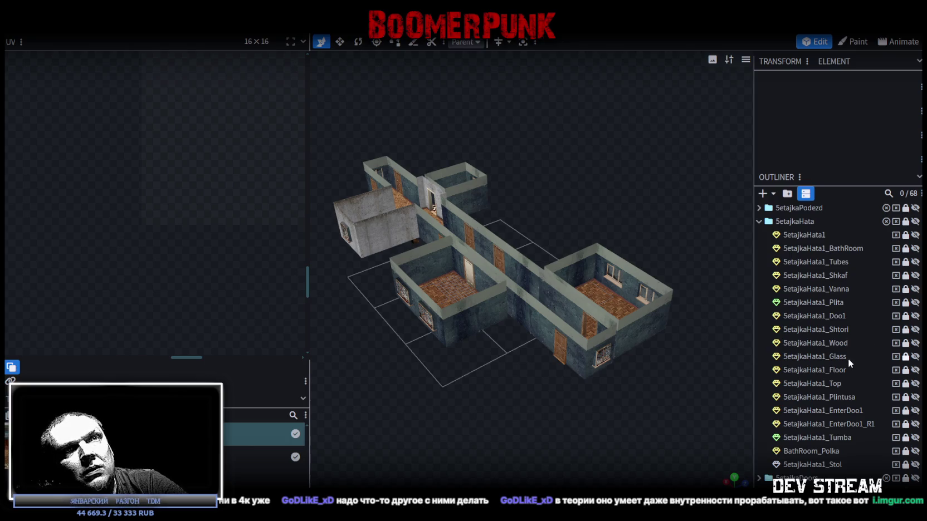
{"action": "left_click", "coordinate": [915, 262]}
{"action": "mouse_move", "coordinate": [673, 198]}
{"action": "left_mouse_down"}
{"action": "mouse_move", "coordinate": [563, 238]}
{"action": "mouse_move", "coordinate": [617, 342]}
{"action": "mouse_move", "coordinate": [534, 362]}
{"action": "mouse_move", "coordinate": [404, 343]}
{"action": "mouse_move", "coordinate": [433, 310]}
{"action": "mouse_move", "coordinate": [693, 307]}
{"action": "left_mouse_up"}
{"action": "scroll", "coordinate": [514, 254], "scroll_direction": "up", "scroll_amount": 5}
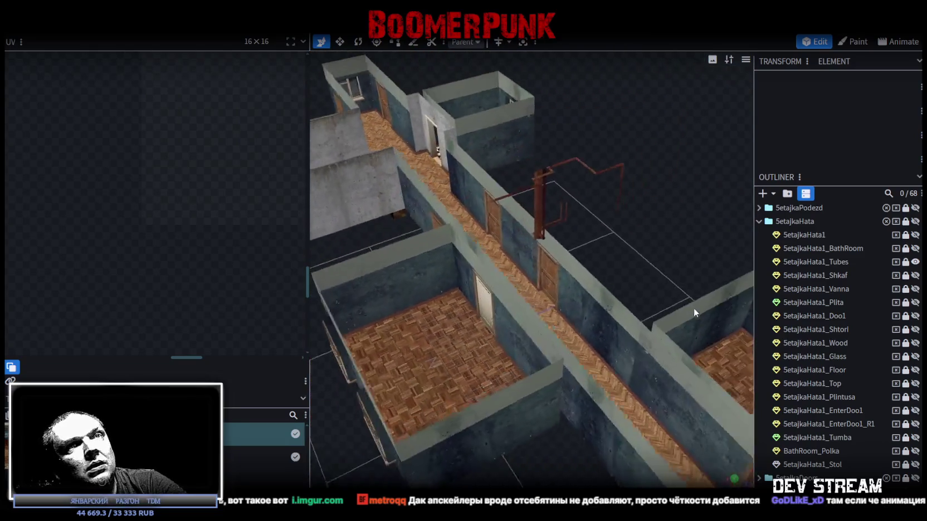
Duplicate SetajkaHata1_Tubes and move the copy into the MilitiaTutor group.
{"action": "scroll", "coordinate": [693, 308], "scroll_direction": "up", "scroll_amount": 2}
{"action": "left_click", "coordinate": [824, 261]}
{"action": "key", "text": "ctrl+d"}
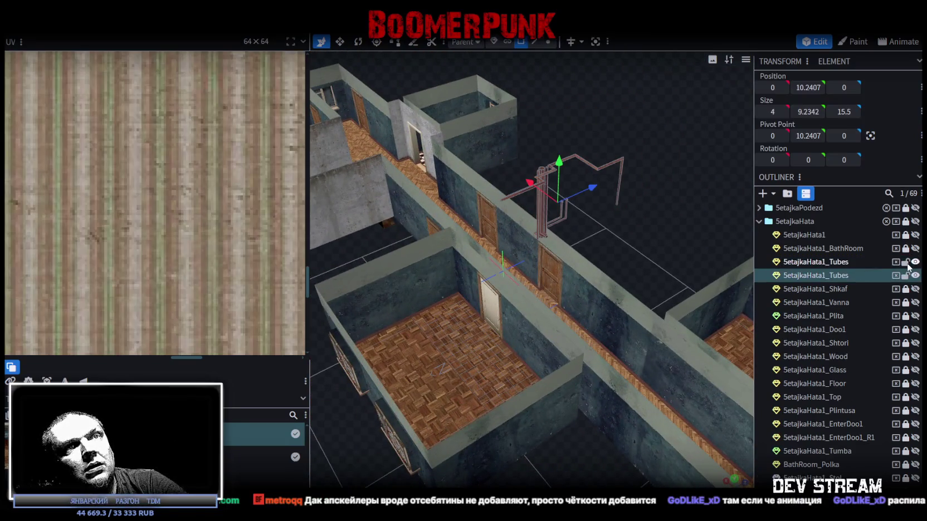
{"action": "left_click_drag", "start_coordinate": [822, 275], "coordinate": [800, 332]}
Rename the tube copy to MilitiaBase_Tubes.
{"action": "double_click", "coordinate": [817, 319]}
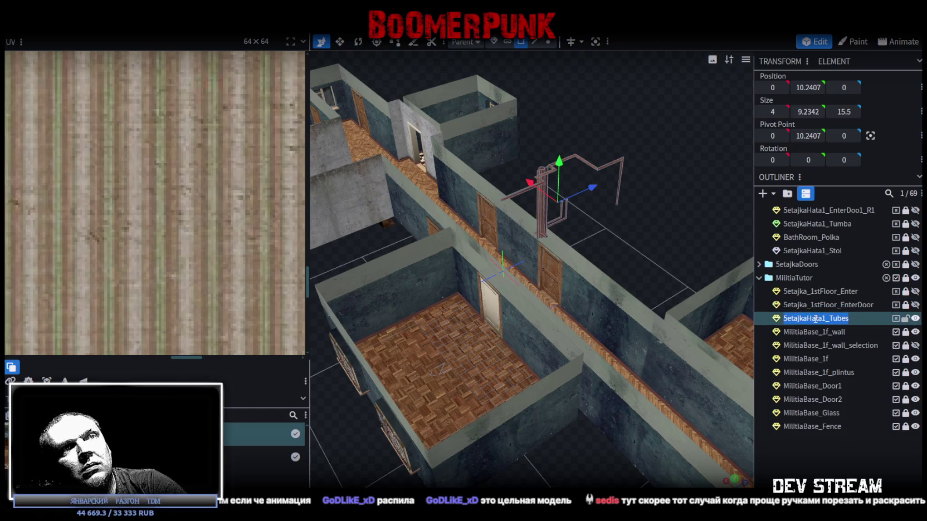
{"action": "key", "text": "Return"}
{"action": "key", "text": "Escape"}
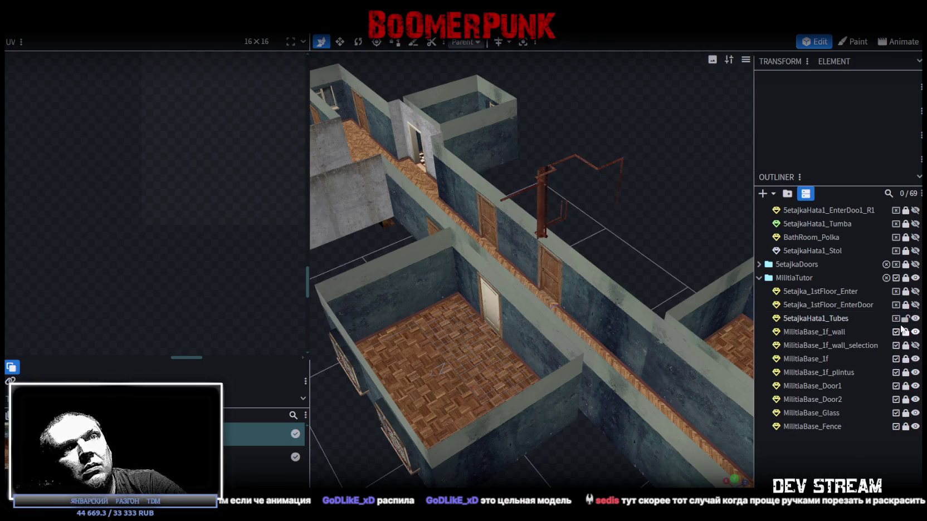
{"action": "left_click", "coordinate": [823, 332]}
{"action": "double_click", "coordinate": [823, 332]}
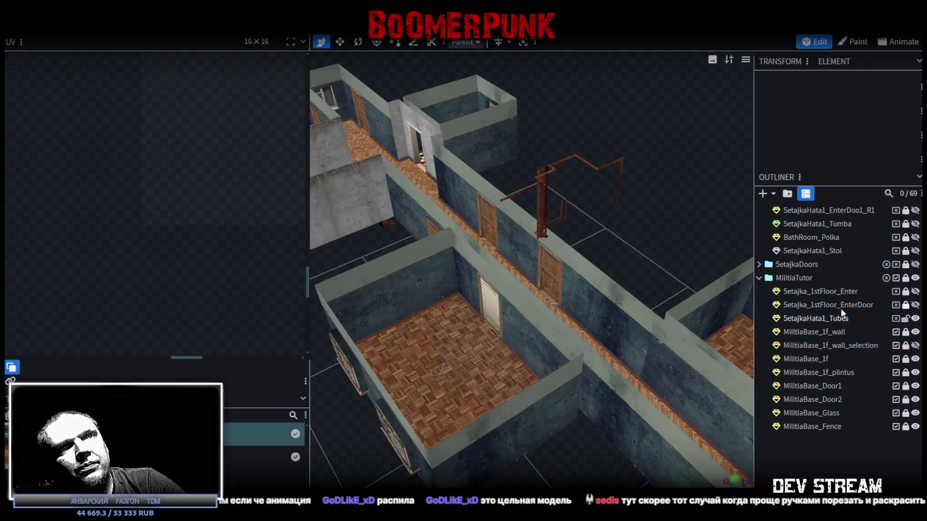
{"action": "double_click", "coordinate": [828, 319]}
{"action": "left_click", "coordinate": [829, 318]}
{"action": "key", "text": "shift+Home"}
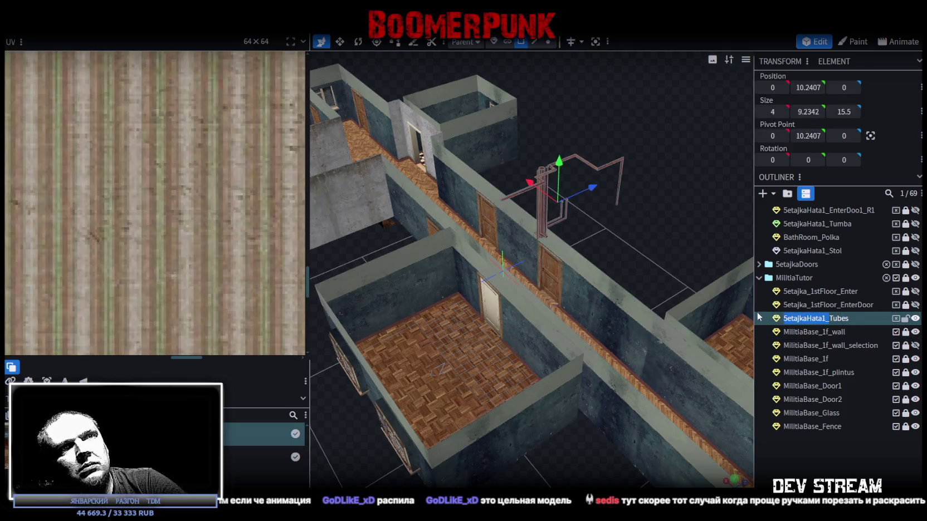
{"action": "key", "text": "ctrl+v"}
{"action": "key", "text": "Return"}
Select the MilitiaBase_Tubes mesh and its faces in the viewport.
{"action": "mouse_move", "coordinate": [679, 396]}
{"action": "left_mouse_down"}
{"action": "mouse_move", "coordinate": [614, 429]}
{"action": "mouse_move", "coordinate": [548, 390]}
{"action": "mouse_move", "coordinate": [603, 266]}
{"action": "mouse_move", "coordinate": [650, 273]}
{"action": "left_mouse_up"}
{"action": "scroll", "coordinate": [548, 201], "scroll_direction": "up", "scroll_amount": 3}
{"action": "left_click", "coordinate": [528, 198]}
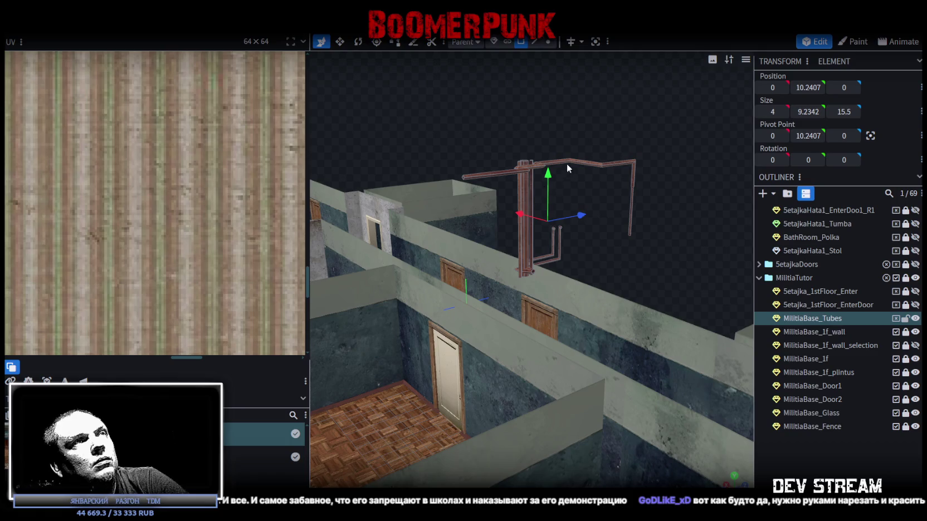
{"action": "left_click", "coordinate": [534, 163]}
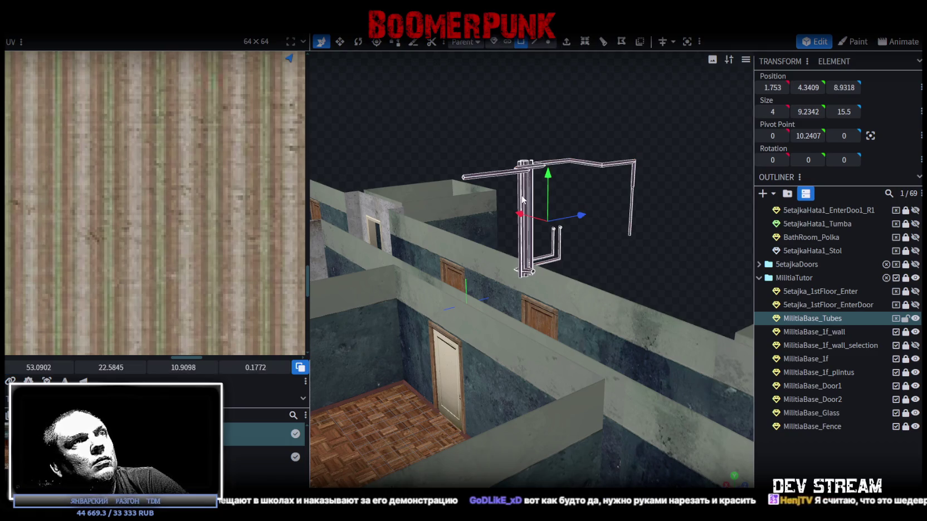
Assign the Build22.png texture to the MilitiaBase_Tubes pipes.
{"action": "right_click", "coordinate": [822, 322]}
{"action": "mouse_move", "coordinate": [736, 451]}
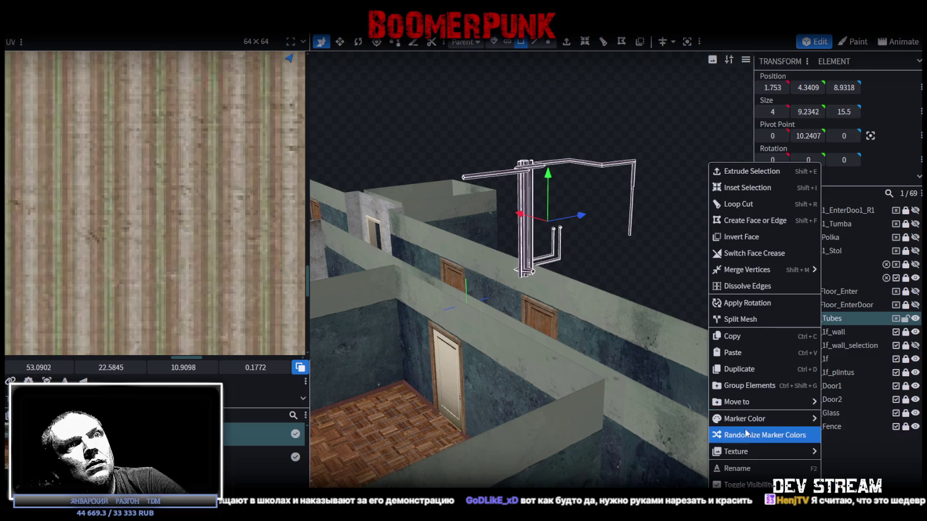
{"action": "left_click", "coordinate": [852, 470]}
{"action": "scroll", "coordinate": [187, 243], "scroll_direction": "down", "scroll_amount": 3}
{"action": "scroll", "coordinate": [187, 243], "scroll_direction": "down", "scroll_amount": 2}
{"action": "scroll", "coordinate": [172, 232], "scroll_direction": "down", "scroll_amount": 2}
{"action": "scroll", "coordinate": [203, 267], "scroll_direction": "up", "scroll_amount": 2}
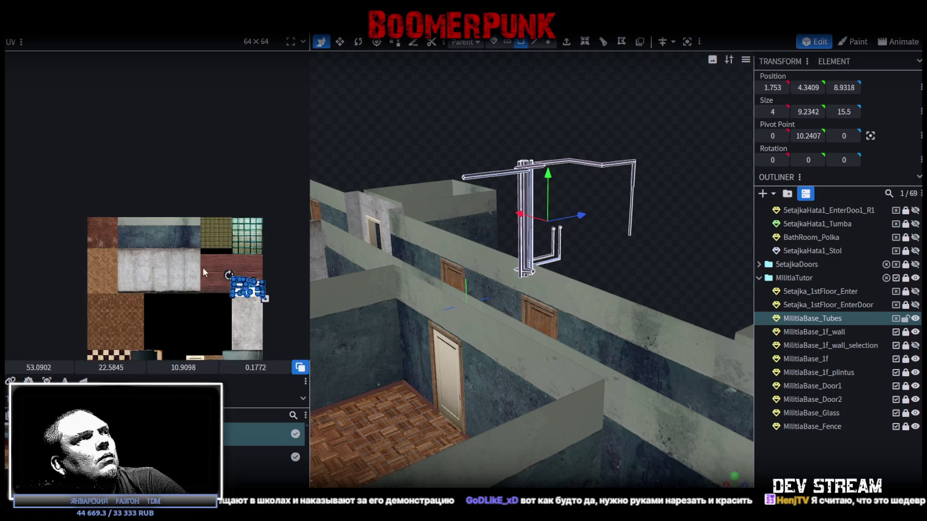
{"action": "scroll", "coordinate": [267, 287], "scroll_direction": "up", "scroll_amount": 3}
Move the tube UVs onto the rusty metal area of the texture atlas.
{"action": "mouse_move", "coordinate": [280, 292]}
{"action": "left_mouse_down"}
{"action": "mouse_move", "coordinate": [237, 196]}
{"action": "mouse_move", "coordinate": [114, 185]}
{"action": "left_mouse_up"}
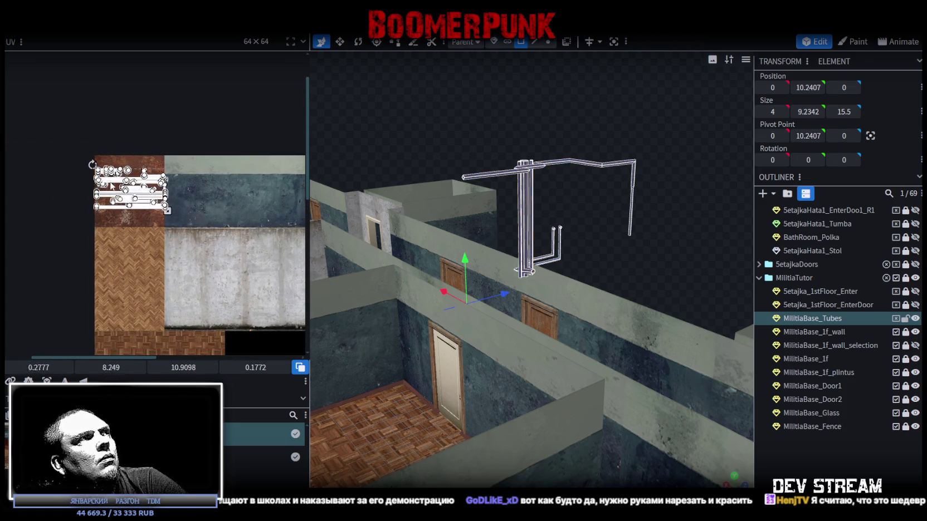
{"action": "scroll", "coordinate": [115, 185], "scroll_direction": "up", "scroll_amount": 3}
{"action": "scroll", "coordinate": [114, 185], "scroll_direction": "up", "scroll_amount": 2}
{"action": "mouse_move", "coordinate": [173, 177]}
{"action": "left_mouse_down"}
{"action": "mouse_move", "coordinate": [148, 127]}
{"action": "mouse_move", "coordinate": [158, 126]}
{"action": "left_mouse_up"}
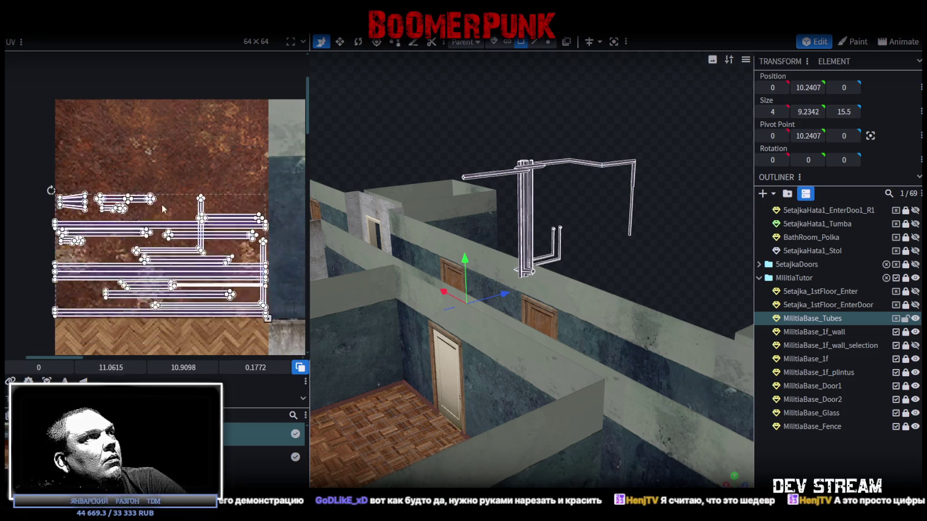
{"action": "scroll", "coordinate": [230, 115], "scroll_direction": "up", "scroll_amount": 2}
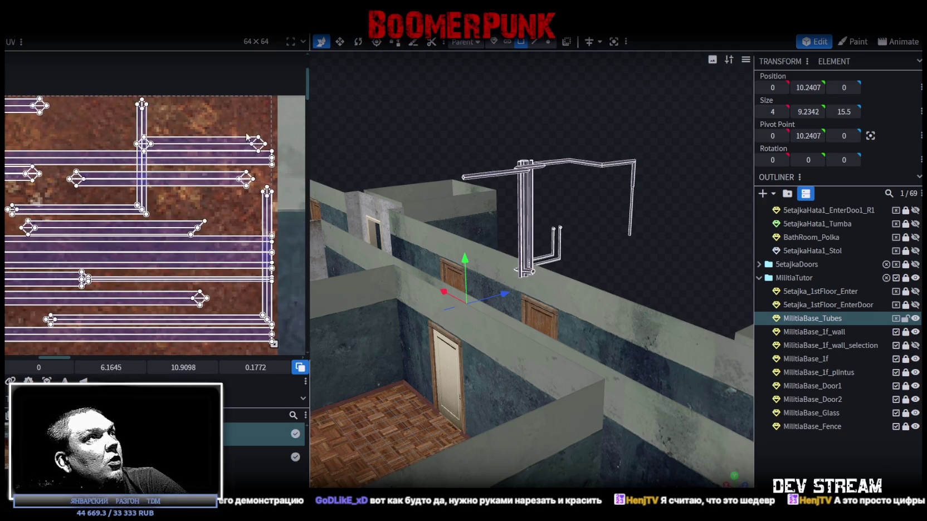
{"action": "left_click_drag", "start_coordinate": [234, 145], "coordinate": [235, 146]}
{"action": "scroll", "coordinate": [235, 146], "scroll_direction": "down", "scroll_amount": 1}
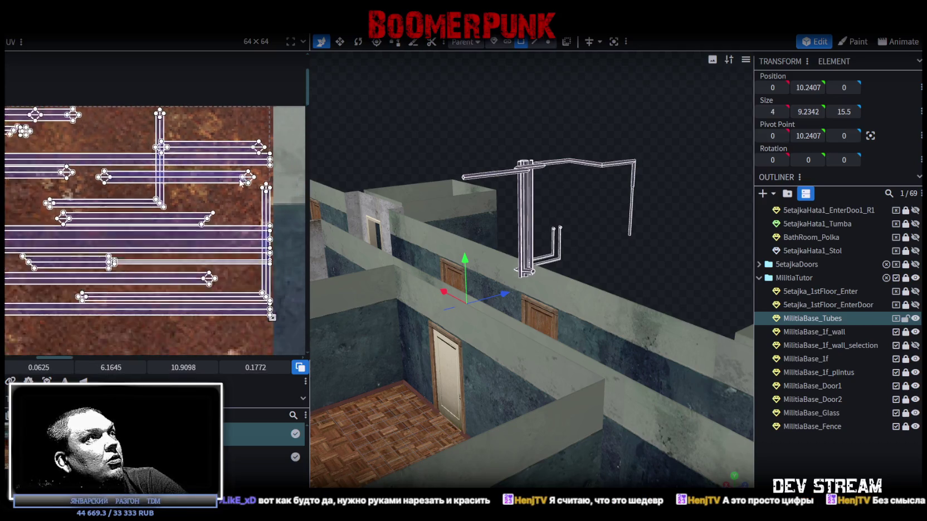
{"action": "scroll", "coordinate": [234, 145], "scroll_direction": "down", "scroll_amount": 1}
{"action": "scroll", "coordinate": [234, 145], "scroll_direction": "down", "scroll_amount": 1}
{"action": "mouse_move", "coordinate": [652, 259]}
{"action": "left_mouse_down"}
{"action": "mouse_move", "coordinate": [586, 274]}
{"action": "mouse_move", "coordinate": [647, 277]}
{"action": "mouse_move", "coordinate": [650, 286]}
{"action": "mouse_move", "coordinate": [744, 306]}
{"action": "mouse_move", "coordinate": [582, 296]}
{"action": "mouse_move", "coordinate": [474, 315]}
{"action": "mouse_move", "coordinate": [529, 293]}
{"action": "mouse_move", "coordinate": [662, 284]}
{"action": "mouse_move", "coordinate": [703, 241]}
{"action": "left_mouse_up"}
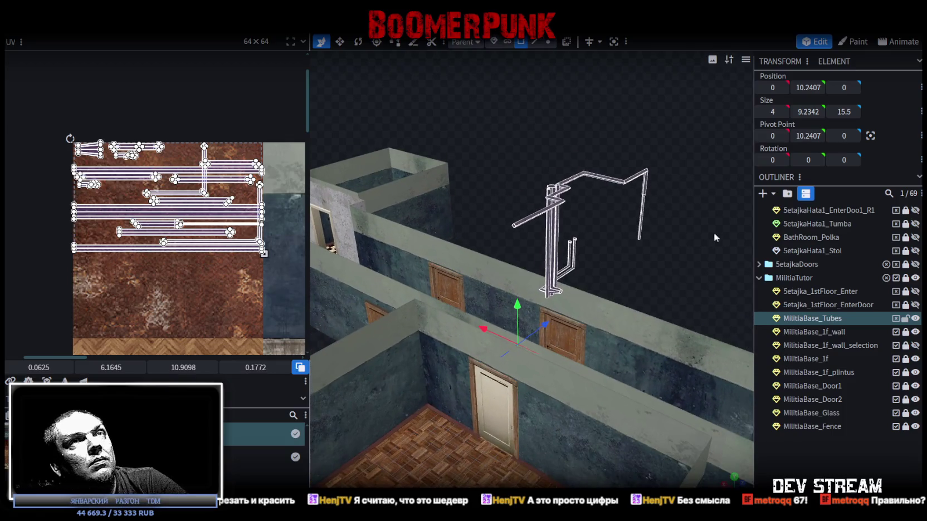
{"action": "scroll", "coordinate": [836, 290], "scroll_direction": "up", "scroll_amount": 2}
{"action": "scroll", "coordinate": [836, 289], "scroll_direction": "up", "scroll_amount": 2}
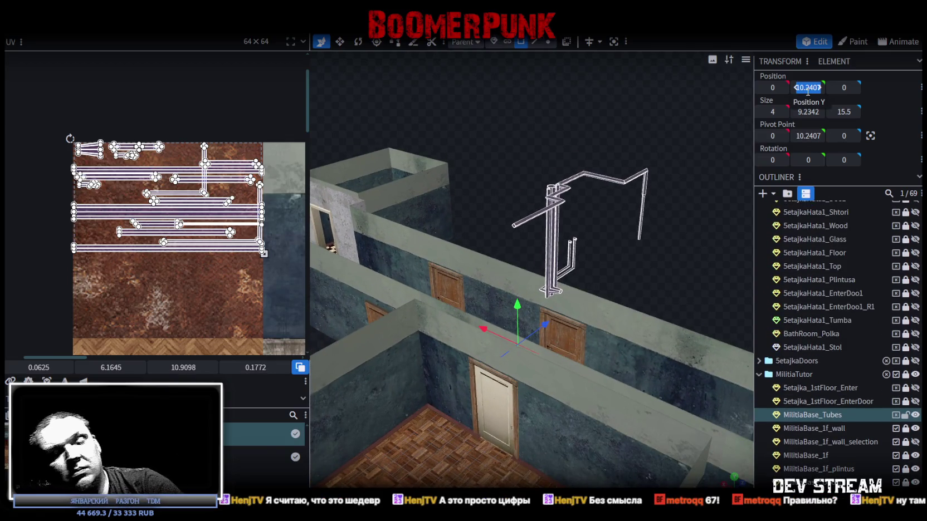
Zero the tubes' pivot and slide the pipes along X to position 22.753.
{"action": "left_click", "coordinate": [493, 41]}
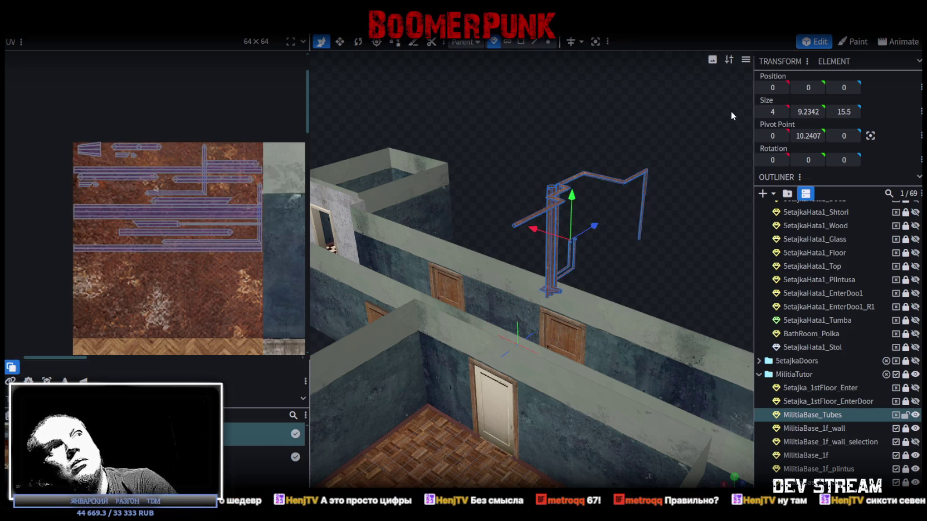
{"action": "left_click_drag", "start_coordinate": [657, 149], "coordinate": [585, 179]}
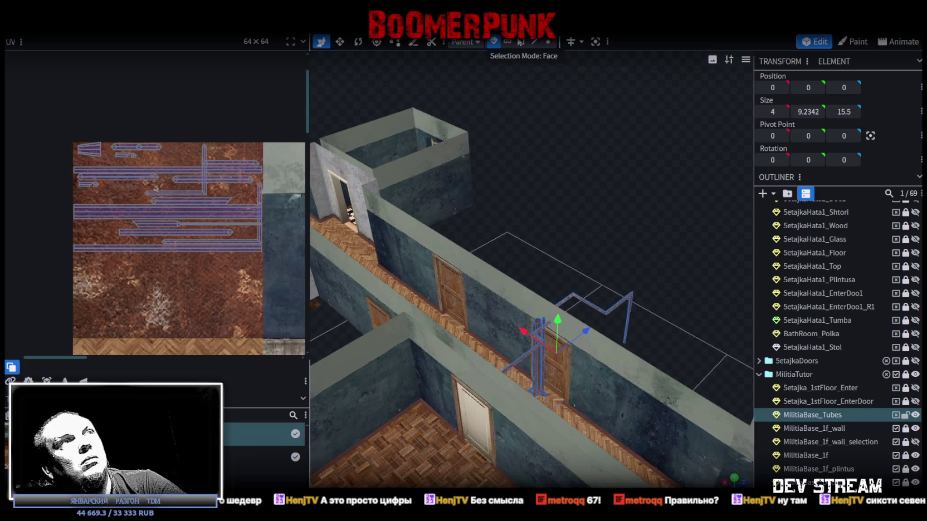
{"action": "left_click", "coordinate": [521, 42]}
{"action": "left_click_drag", "start_coordinate": [526, 332], "coordinate": [422, 231]}
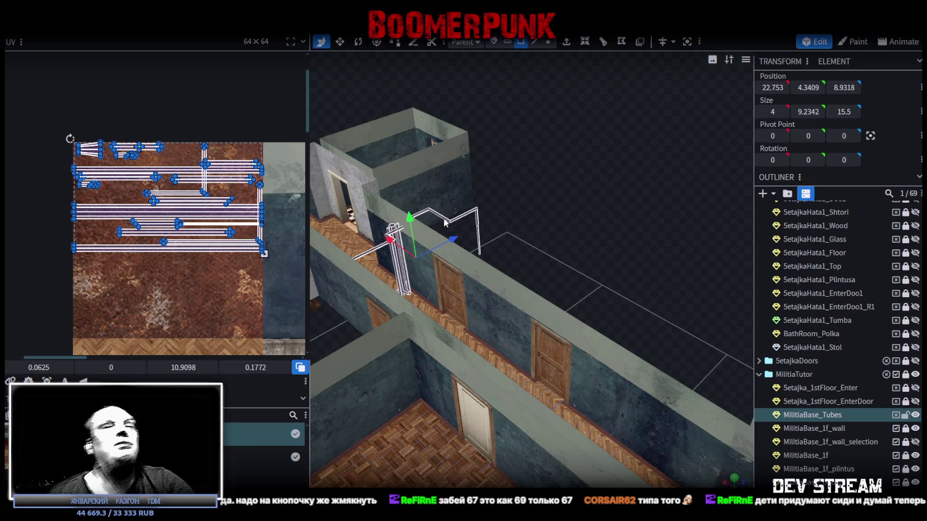
Shift the tubes along Z toward the bathroom and box-select the vertical pipe section.
{"action": "mouse_move", "coordinate": [535, 249]}
{"action": "left_mouse_down"}
{"action": "mouse_move", "coordinate": [577, 324]}
{"action": "mouse_move", "coordinate": [572, 314]}
{"action": "mouse_move", "coordinate": [606, 311]}
{"action": "left_mouse_up"}
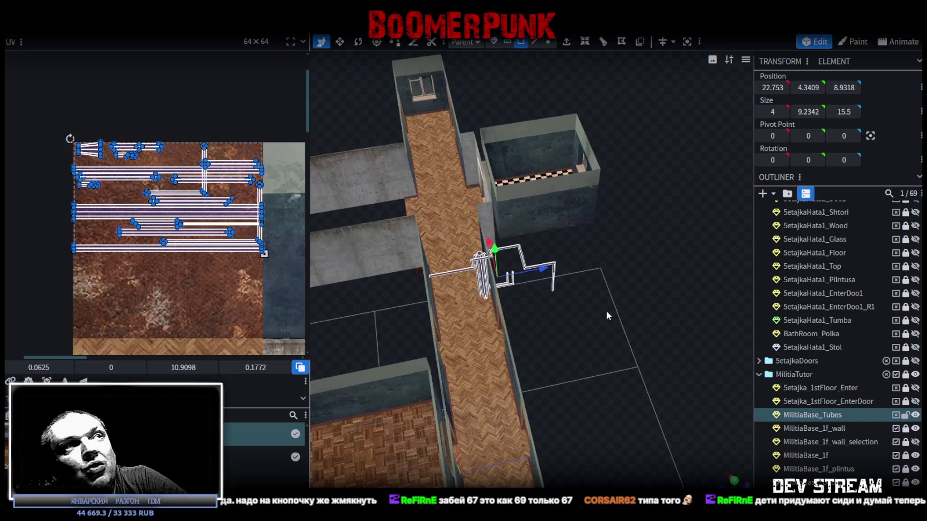
{"action": "mouse_move", "coordinate": [545, 272]}
{"action": "left_mouse_down"}
{"action": "mouse_move", "coordinate": [625, 262]}
{"action": "mouse_move", "coordinate": [652, 299]}
{"action": "mouse_move", "coordinate": [573, 342]}
{"action": "mouse_move", "coordinate": [593, 328]}
{"action": "left_mouse_up"}
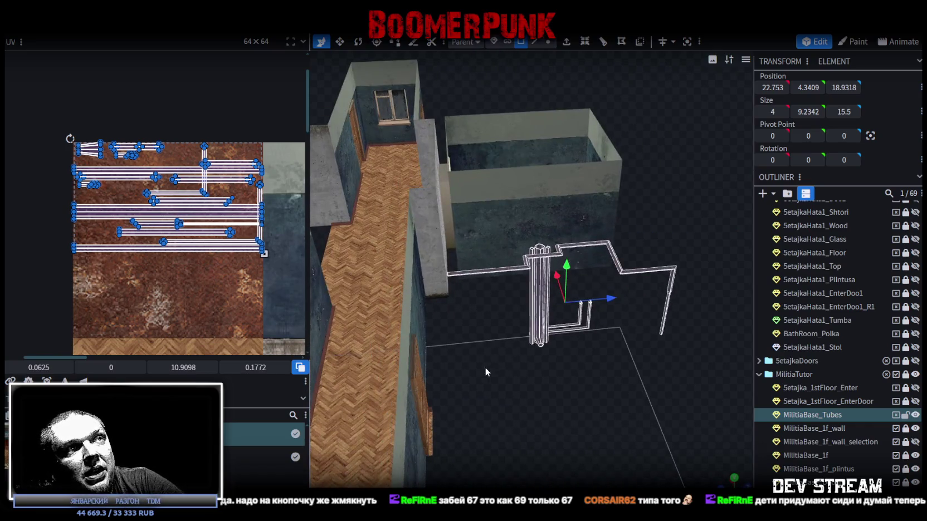
{"action": "mouse_move", "coordinate": [485, 367]}
{"action": "left_mouse_down", "text": "ctrl"}
{"action": "mouse_move", "coordinate": [576, 336]}
{"action": "mouse_move", "coordinate": [522, 395]}
{"action": "mouse_move", "coordinate": [626, 303]}
{"action": "mouse_move", "coordinate": [643, 314]}
{"action": "mouse_move", "coordinate": [616, 287]}
{"action": "mouse_move", "coordinate": [634, 253]}
{"action": "mouse_move", "coordinate": [617, 258]}
{"action": "left_mouse_up", "text": "ctrl"}
{"action": "scroll", "coordinate": [611, 291], "scroll_direction": "down", "scroll_amount": 3}
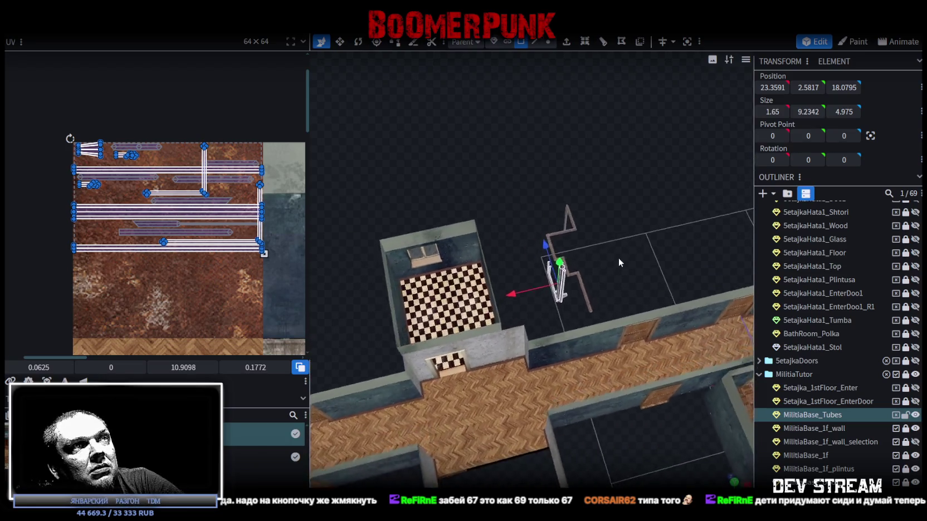
{"action": "scroll", "coordinate": [620, 256], "scroll_direction": "up", "scroll_amount": 2}
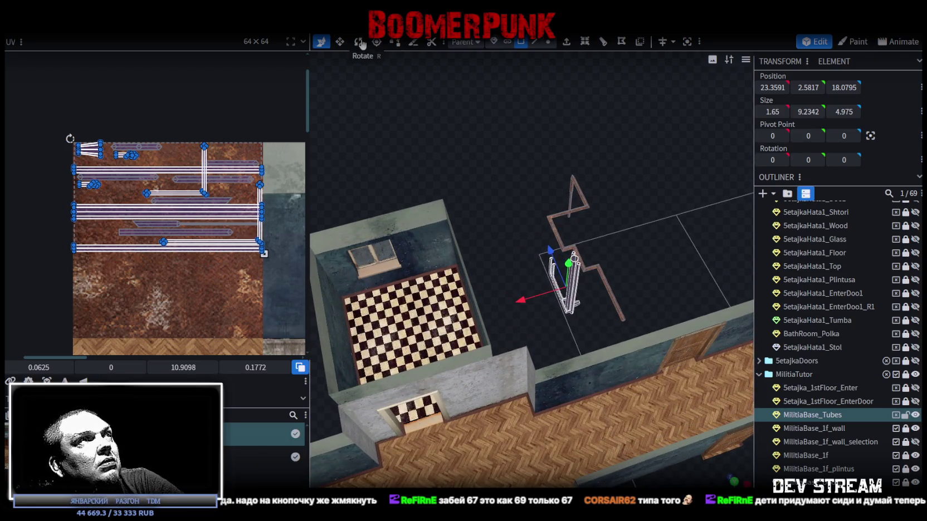
Rotate the selected tubes to face the bathroom wall and fit the corner.
{"action": "left_click", "coordinate": [360, 43]}
{"action": "scroll", "coordinate": [579, 284], "scroll_direction": "up", "scroll_amount": 1}
{"action": "scroll", "coordinate": [579, 284], "scroll_direction": "up", "scroll_amount": 1}
{"action": "mouse_move", "coordinate": [619, 328]}
{"action": "left_mouse_down"}
{"action": "mouse_move", "coordinate": [687, 153]}
{"action": "mouse_move", "coordinate": [641, 223]}
{"action": "left_mouse_up"}
{"action": "right_click_drag", "start_coordinate": [501, 278], "coordinate": [535, 282]}
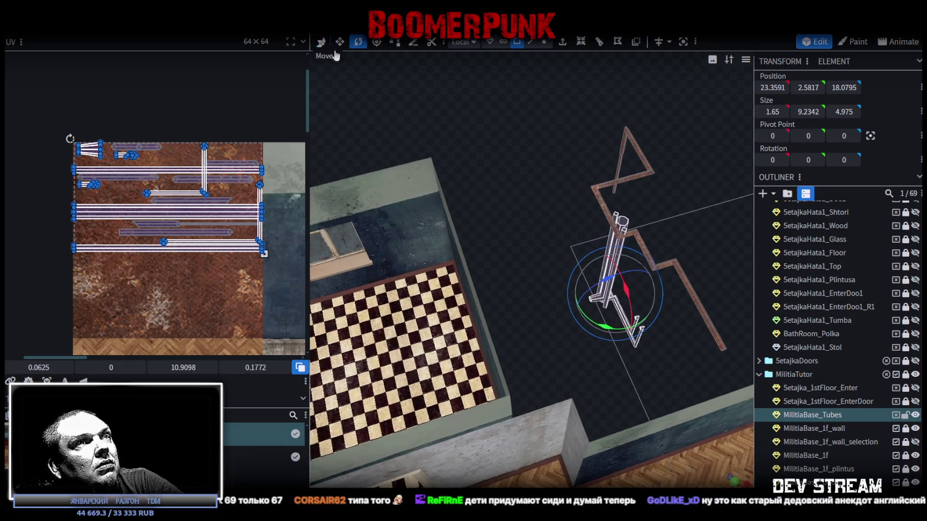
Move the tubes along X into the bathroom corner at 33.0591, 2.5817, 22.0795.
{"action": "left_click", "coordinate": [326, 45]}
{"action": "mouse_move", "coordinate": [568, 291]}
{"action": "left_mouse_down"}
{"action": "mouse_move", "coordinate": [419, 340]}
{"action": "mouse_move", "coordinate": [393, 122]}
{"action": "mouse_move", "coordinate": [523, 315]}
{"action": "mouse_move", "coordinate": [430, 325]}
{"action": "mouse_move", "coordinate": [446, 324]}
{"action": "mouse_move", "coordinate": [529, 210]}
{"action": "mouse_move", "coordinate": [516, 188]}
{"action": "mouse_move", "coordinate": [422, 214]}
{"action": "mouse_move", "coordinate": [496, 191]}
{"action": "mouse_move", "coordinate": [515, 190]}
{"action": "mouse_move", "coordinate": [494, 200]}
{"action": "mouse_move", "coordinate": [514, 190]}
{"action": "mouse_move", "coordinate": [526, 206]}
{"action": "mouse_move", "coordinate": [509, 186]}
{"action": "mouse_move", "coordinate": [400, 199]}
{"action": "mouse_move", "coordinate": [382, 225]}
{"action": "mouse_move", "coordinate": [418, 232]}
{"action": "mouse_move", "coordinate": [405, 242]}
{"action": "left_mouse_up"}
{"action": "scroll", "coordinate": [382, 225], "scroll_direction": "up", "scroll_amount": 3}
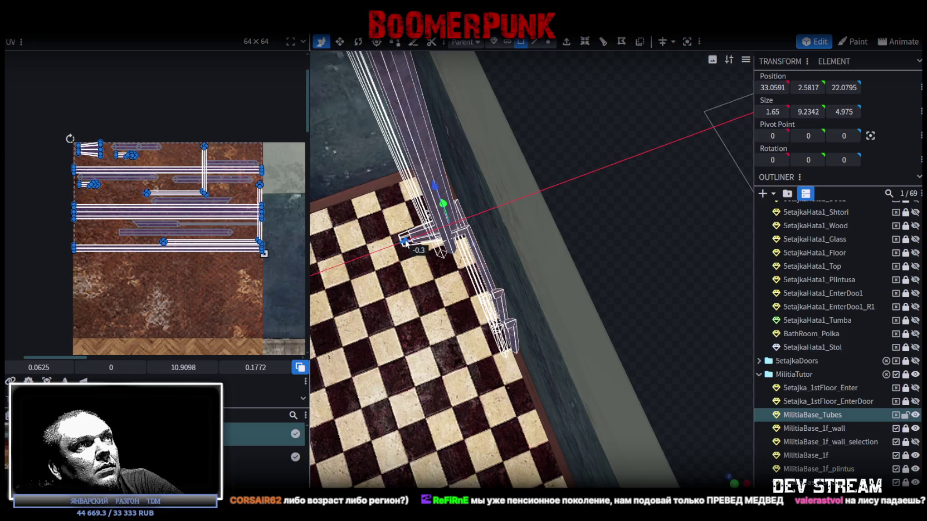
{"action": "mouse_move", "coordinate": [554, 250]}
{"action": "left_mouse_down"}
{"action": "mouse_move", "coordinate": [685, 191]}
{"action": "mouse_move", "coordinate": [708, 165]}
{"action": "mouse_move", "coordinate": [726, 186]}
{"action": "mouse_move", "coordinate": [584, 317]}
{"action": "mouse_move", "coordinate": [539, 277]}
{"action": "left_mouse_up"}
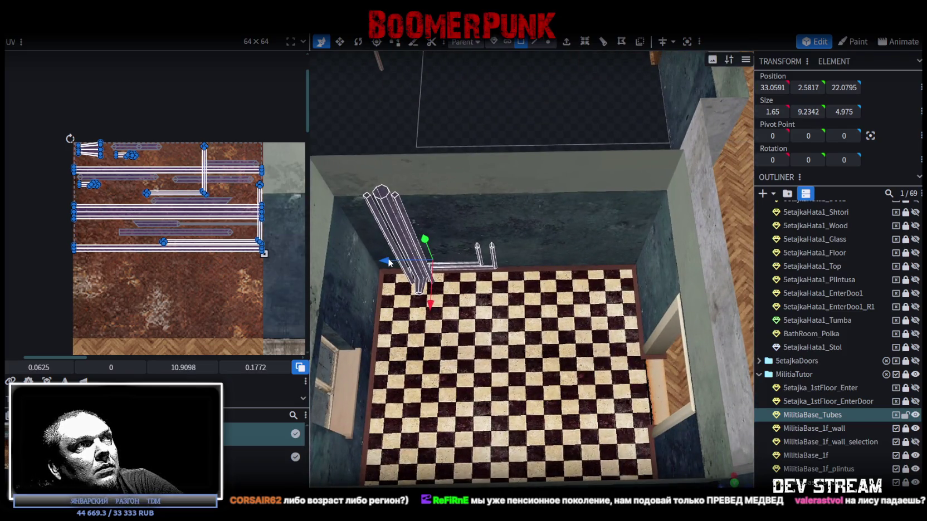
{"action": "scroll", "coordinate": [521, 206], "scroll_direction": "down", "scroll_amount": 2}
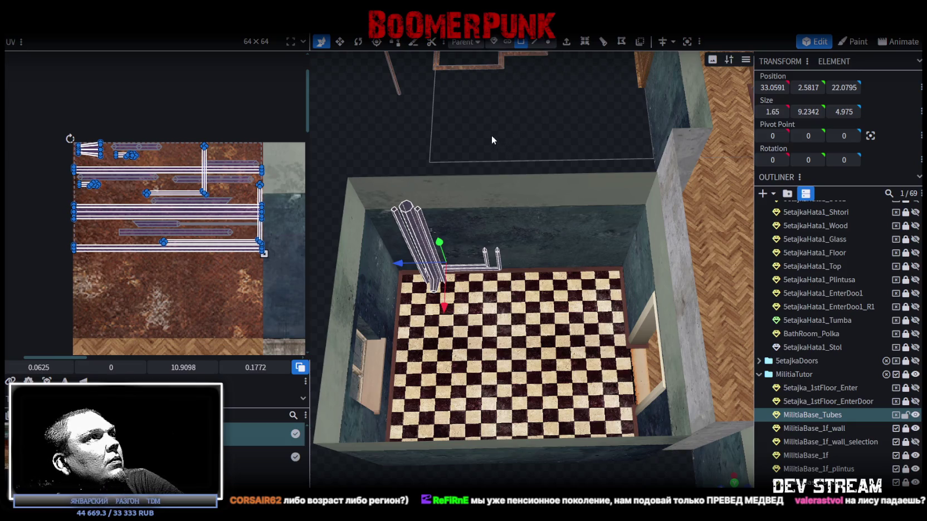
{"action": "mouse_move", "coordinate": [491, 134]}
{"action": "left_mouse_down"}
{"action": "mouse_move", "coordinate": [483, 142]}
{"action": "mouse_move", "coordinate": [496, 118]}
{"action": "mouse_move", "coordinate": [518, 114]}
{"action": "mouse_move", "coordinate": [594, 124]}
{"action": "mouse_move", "coordinate": [407, 134]}
{"action": "mouse_move", "coordinate": [388, 144]}
{"action": "mouse_move", "coordinate": [405, 139]}
{"action": "left_mouse_up"}
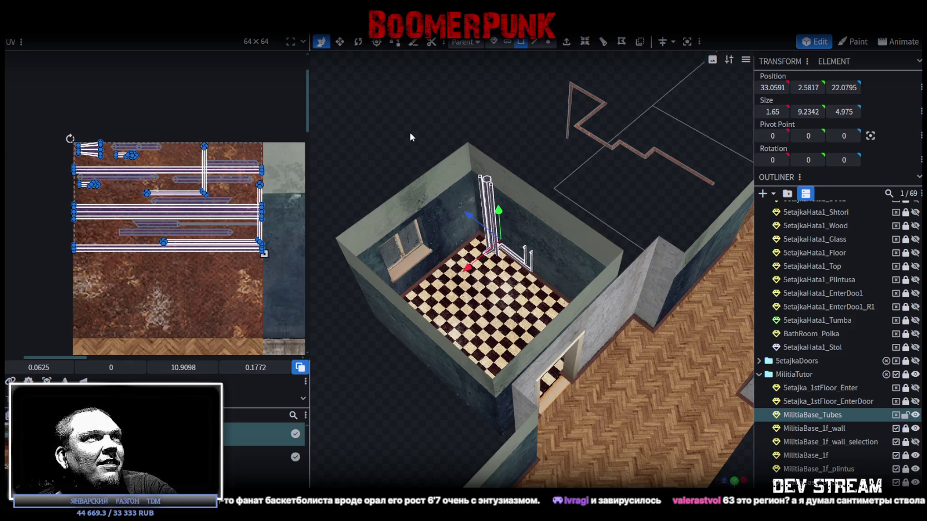
Orbit and zoom around the bathroom to inspect the pipes' low wall run and two upright stubs.
{"action": "mouse_move", "coordinate": [506, 128]}
{"action": "left_mouse_down"}
{"action": "mouse_move", "coordinate": [539, 143]}
{"action": "mouse_move", "coordinate": [528, 125]}
{"action": "left_mouse_up"}
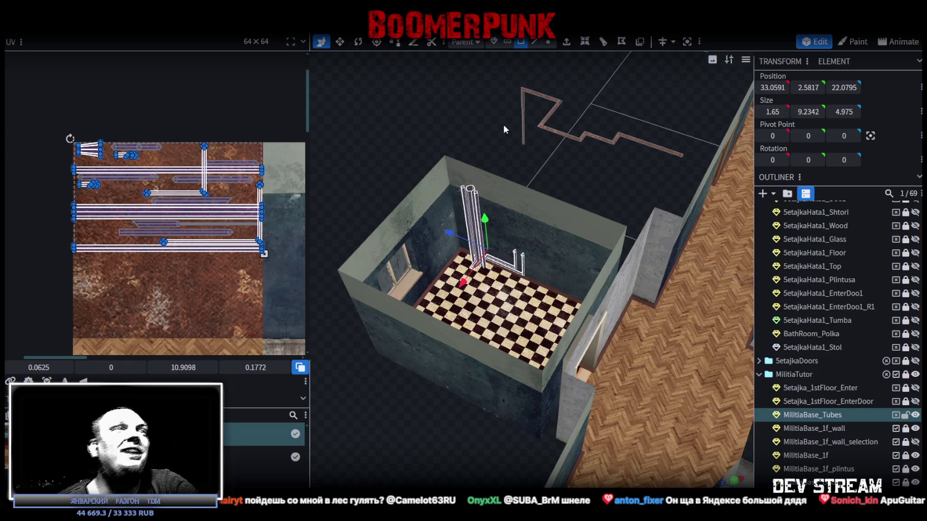
{"action": "scroll", "coordinate": [595, 194], "scroll_direction": "up", "scroll_amount": 2}
{"action": "scroll", "coordinate": [570, 148], "scroll_direction": "up", "scroll_amount": 2}
{"action": "mouse_move", "coordinate": [570, 143]}
{"action": "left_mouse_down"}
{"action": "mouse_move", "coordinate": [611, 190]}
{"action": "mouse_move", "coordinate": [617, 135]}
{"action": "left_mouse_up"}
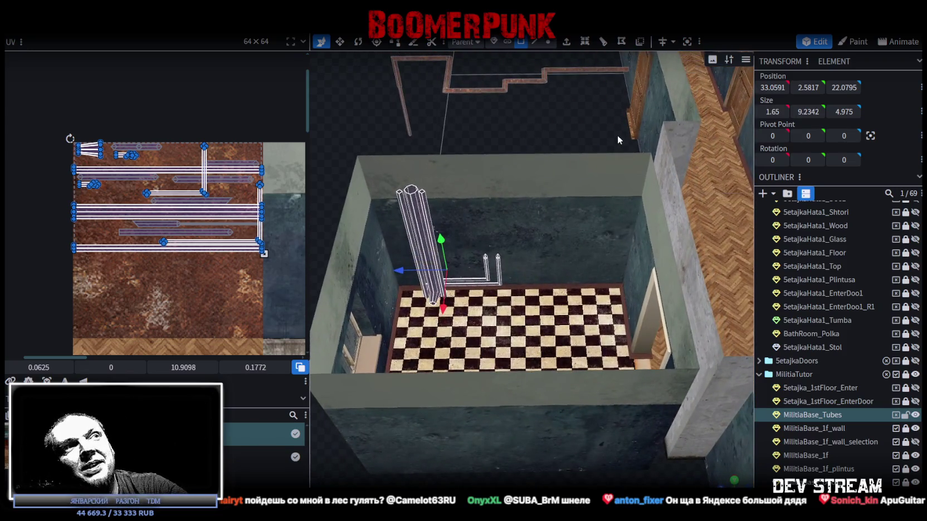
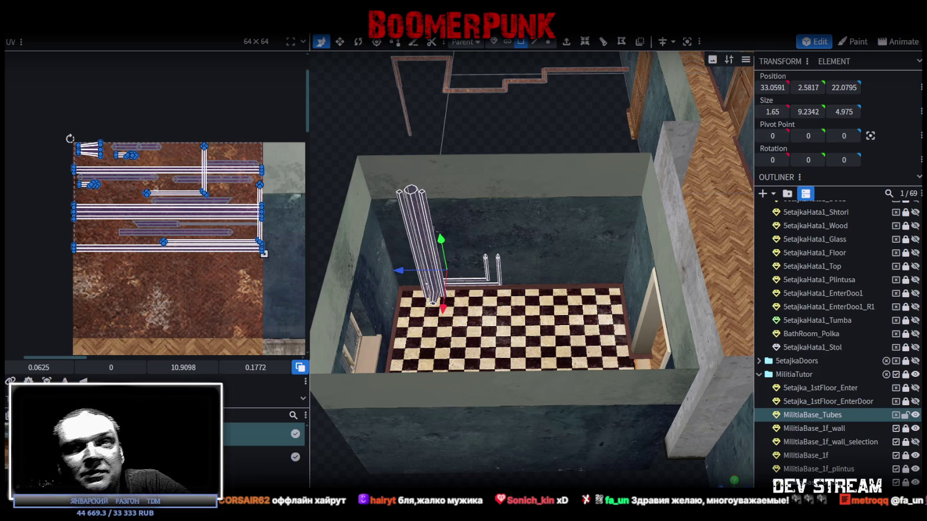
Slide the vertical pipe piece along Z toward the right wall.
{"action": "left_click_drag", "start_coordinate": [457, 277], "coordinate": [470, 254]}
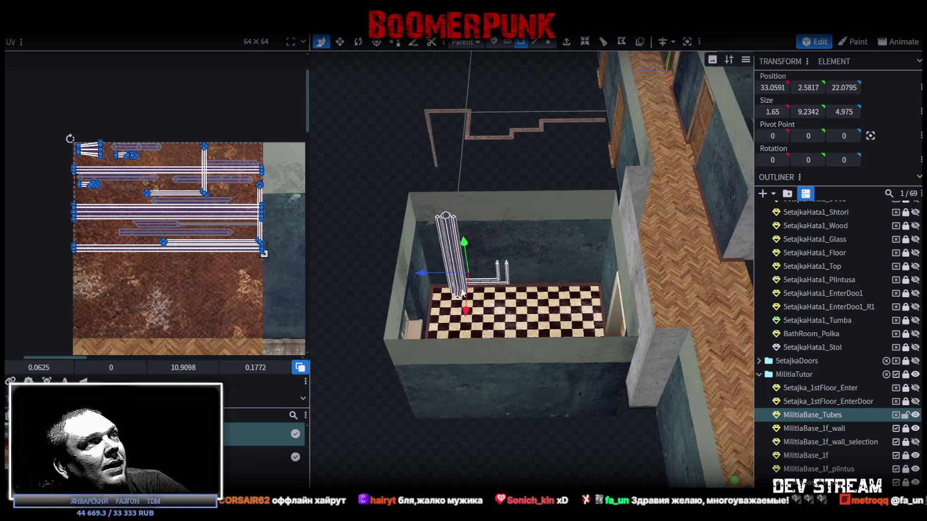
{"action": "left_click_drag", "start_coordinate": [402, 157], "coordinate": [446, 204]}
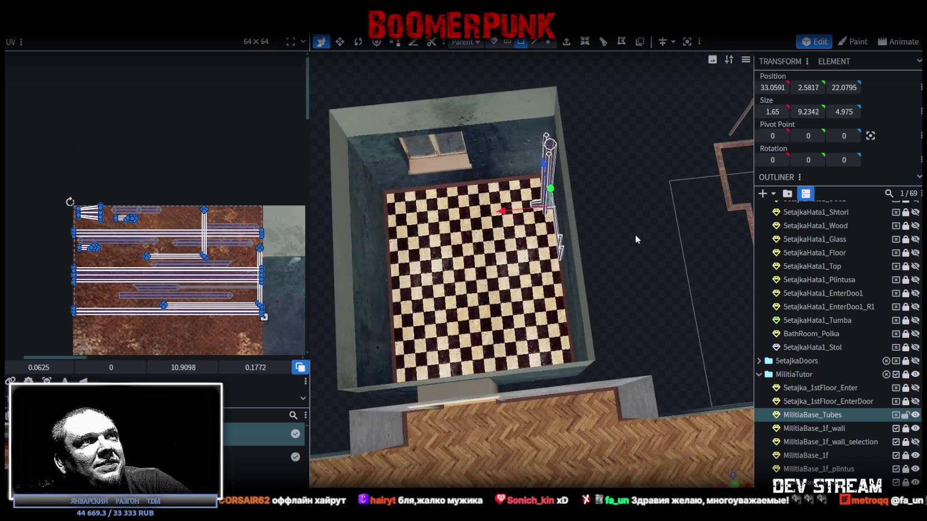
{"action": "mouse_move", "coordinate": [634, 240]}
{"action": "left_mouse_down"}
{"action": "mouse_move", "coordinate": [628, 256]}
{"action": "mouse_move", "coordinate": [551, 315]}
{"action": "left_mouse_up"}
{"action": "scroll", "coordinate": [559, 265], "scroll_direction": "up", "scroll_amount": 5}
{"action": "scroll", "coordinate": [551, 316], "scroll_direction": "down", "scroll_amount": 5}
{"action": "mouse_move", "coordinate": [490, 130]}
{"action": "left_mouse_down"}
{"action": "mouse_move", "coordinate": [502, 156]}
{"action": "mouse_move", "coordinate": [562, 207]}
{"action": "left_mouse_up"}
{"action": "left_click", "coordinate": [562, 208]}
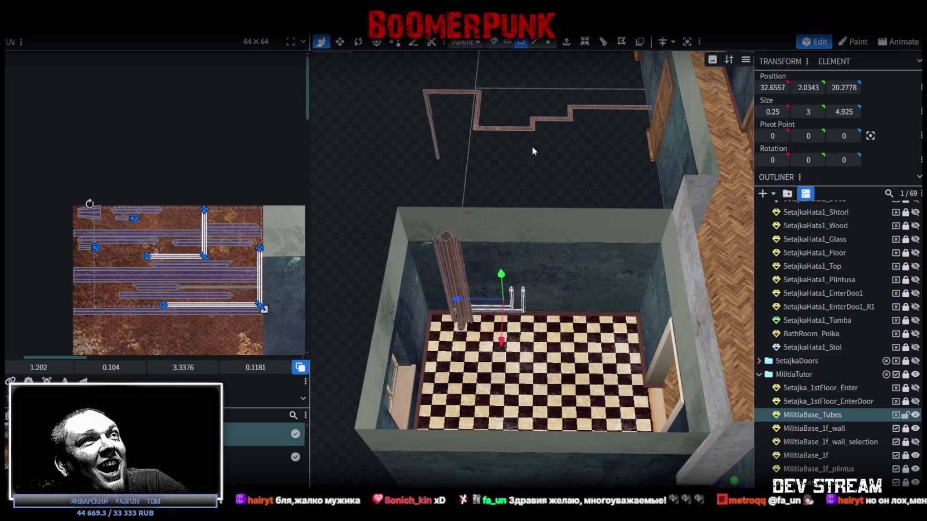
{"action": "key", "text": "4"}
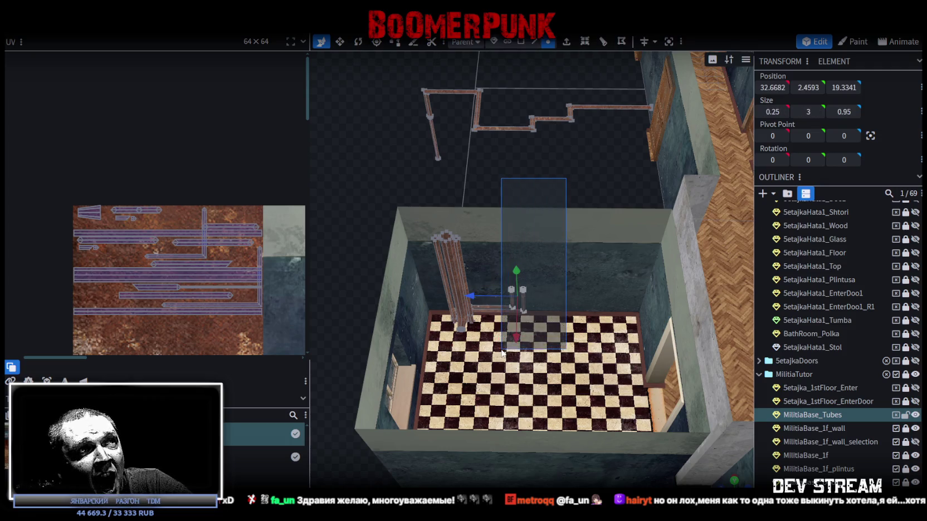
{"action": "left_click", "coordinate": [512, 337]}
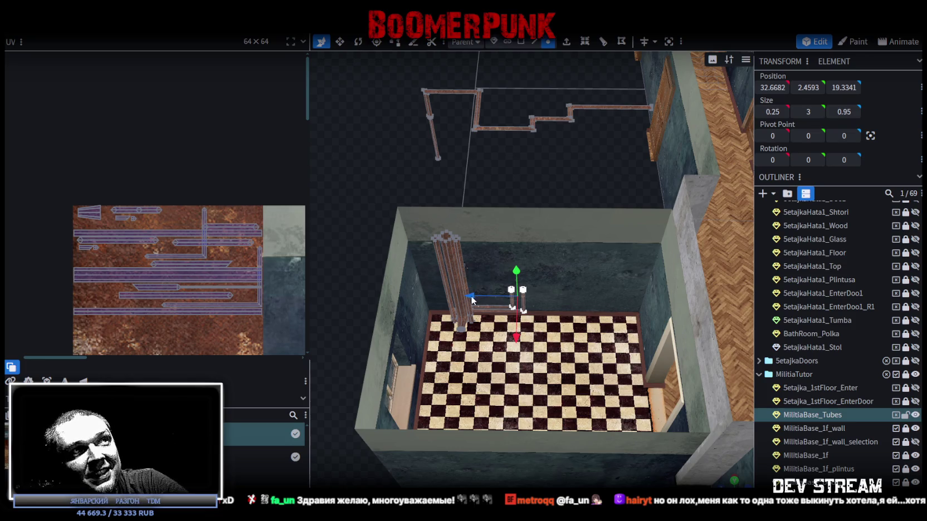
{"action": "left_click_drag", "start_coordinate": [474, 300], "coordinate": [579, 301]}
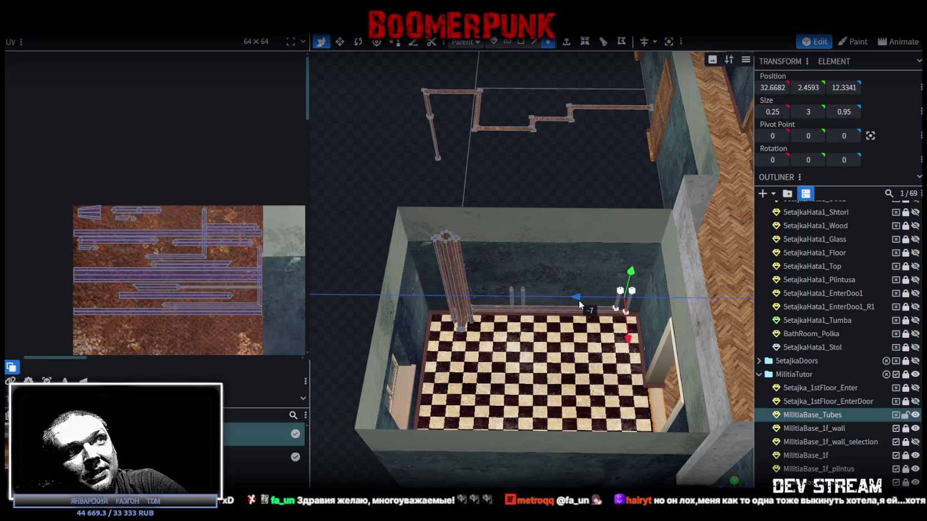
Add a loop cut across the horizontal back-wall pipe: 1 cut, offset 5.8125.
{"action": "scroll", "coordinate": [550, 283], "scroll_direction": "up", "scroll_amount": 3}
{"action": "scroll", "coordinate": [529, 275], "scroll_direction": "up", "scroll_amount": 2}
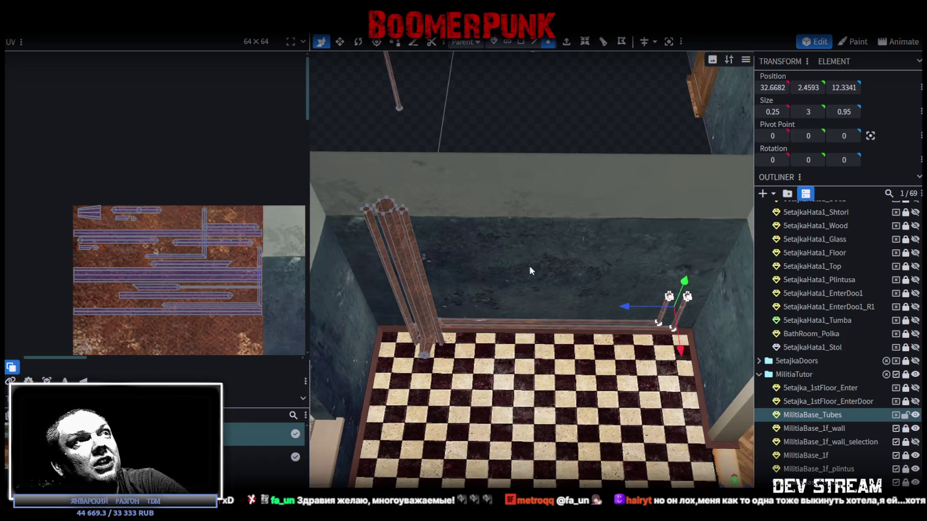
{"action": "left_click", "coordinate": [533, 47]}
{"action": "scroll", "coordinate": [557, 279], "scroll_direction": "up", "scroll_amount": 3}
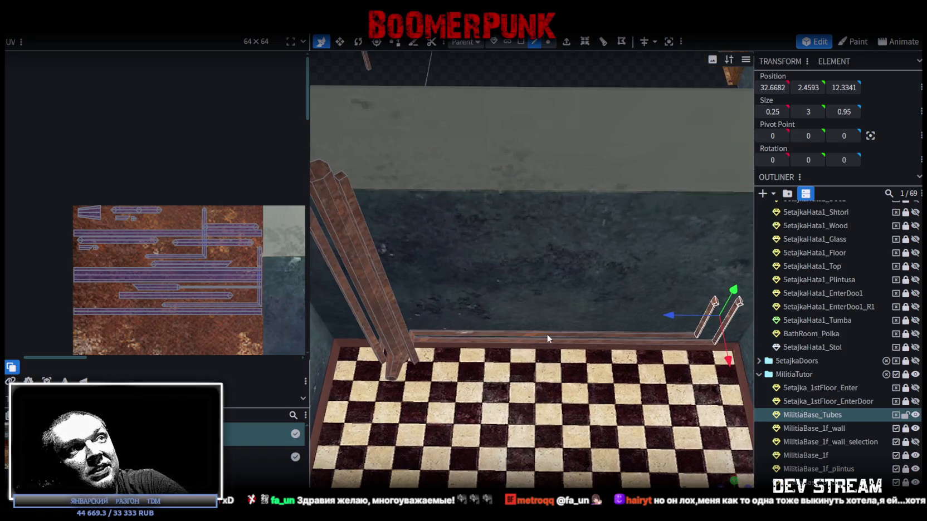
{"action": "left_click", "coordinate": [547, 332]}
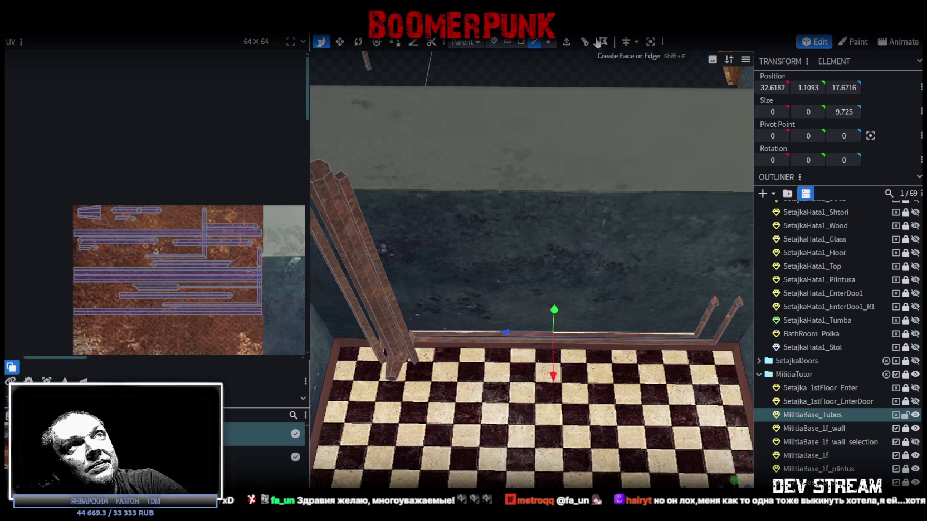
{"action": "left_click", "coordinate": [585, 41]}
{"action": "scroll", "coordinate": [542, 284], "scroll_direction": "up", "scroll_amount": 2}
{"action": "left_click", "coordinate": [576, 360]}
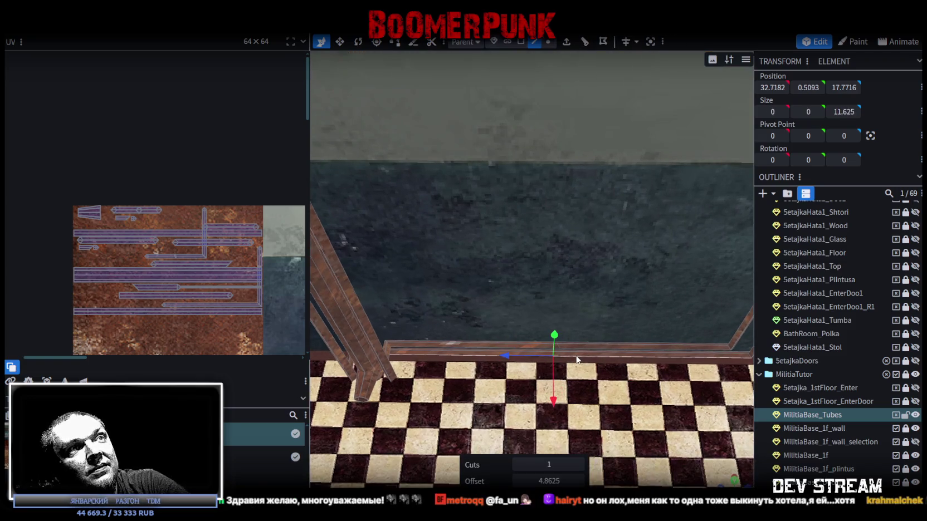
{"action": "left_click", "coordinate": [585, 41]}
{"action": "scroll", "coordinate": [182, 295], "scroll_direction": "down", "scroll_amount": 3}
{"action": "middle_click_drag", "start_coordinate": [182, 309], "coordinate": [170, 269]}
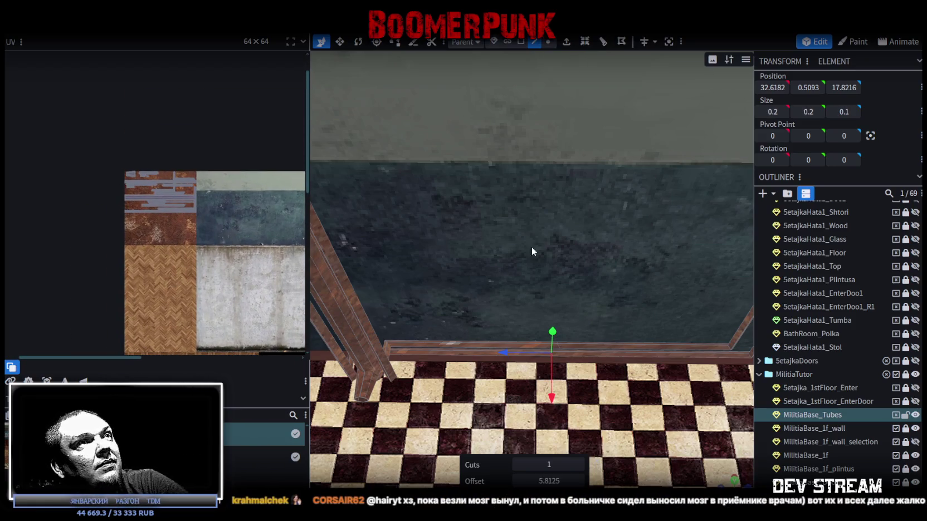
Select the vertices along the pipe by the wall, then the pipe's top face.
{"action": "left_click", "coordinate": [548, 42]}
{"action": "left_click_drag", "start_coordinate": [528, 281], "coordinate": [590, 387]}
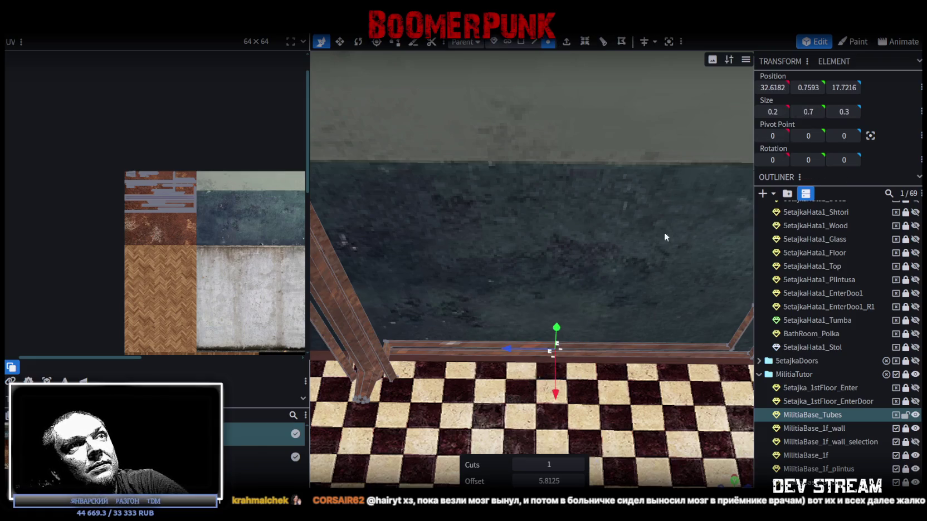
{"action": "left_click", "coordinate": [568, 346]}
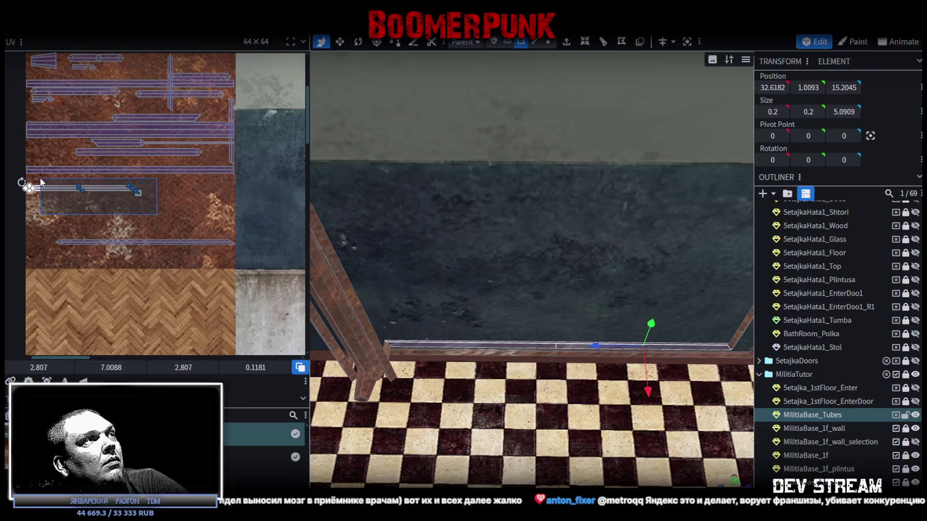
Widen the selected pipe face's UV to the right across the rusty texture.
{"action": "mouse_move", "coordinate": [138, 193]}
{"action": "left_mouse_down"}
{"action": "mouse_move", "coordinate": [239, 198]}
{"action": "mouse_move", "coordinate": [198, 199]}
{"action": "left_mouse_up"}
{"action": "scroll", "coordinate": [238, 198], "scroll_direction": "up", "scroll_amount": 5}
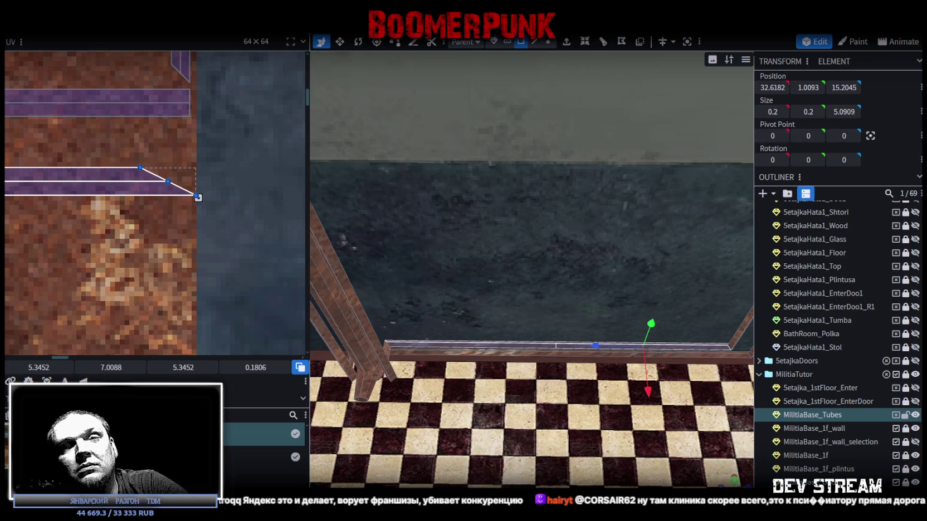
{"action": "scroll", "coordinate": [110, 224], "scroll_direction": "down", "scroll_amount": 2}
{"action": "scroll", "coordinate": [61, 230], "scroll_direction": "down", "scroll_amount": 2}
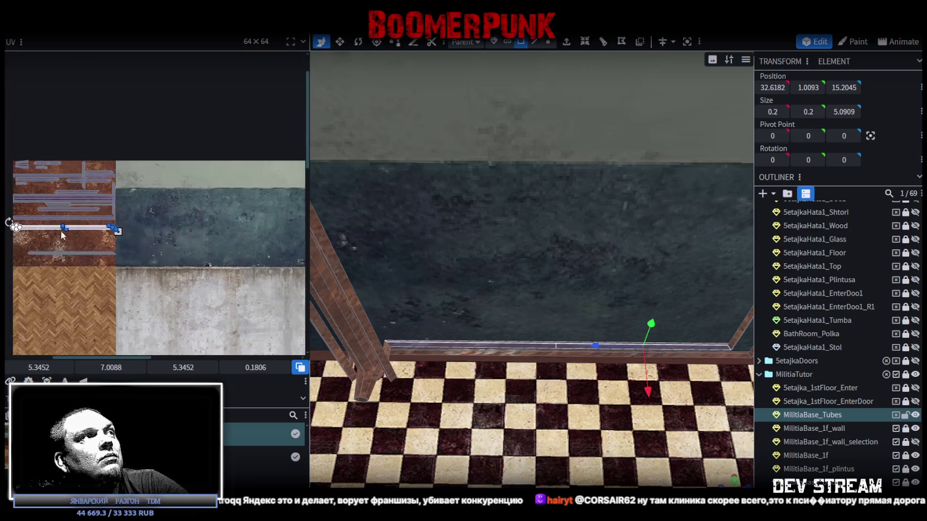
{"action": "middle_click_drag", "start_coordinate": [61, 230], "coordinate": [173, 277]}
{"action": "scroll", "coordinate": [121, 192], "scroll_direction": "up", "scroll_amount": 2}
Move another pipe face's UV onto the rust strip and stretch it to 5.408, 9.0995, 5.408, 0.1838.
{"action": "left_click", "coordinate": [167, 213]}
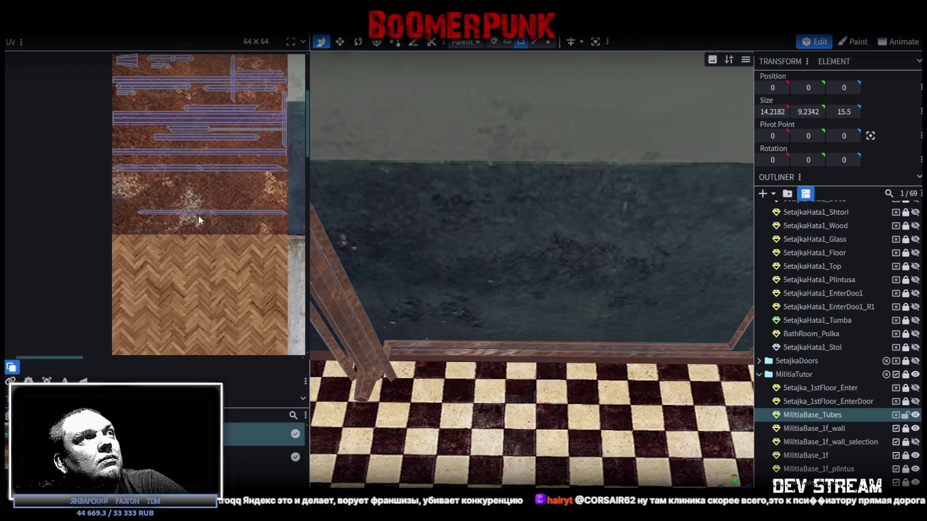
{"action": "scroll", "coordinate": [186, 231], "scroll_direction": "up", "scroll_amount": 2}
{"action": "left_click_drag", "start_coordinate": [224, 233], "coordinate": [167, 205]}
{"action": "scroll", "coordinate": [38, 241], "scroll_direction": "down", "scroll_amount": 3}
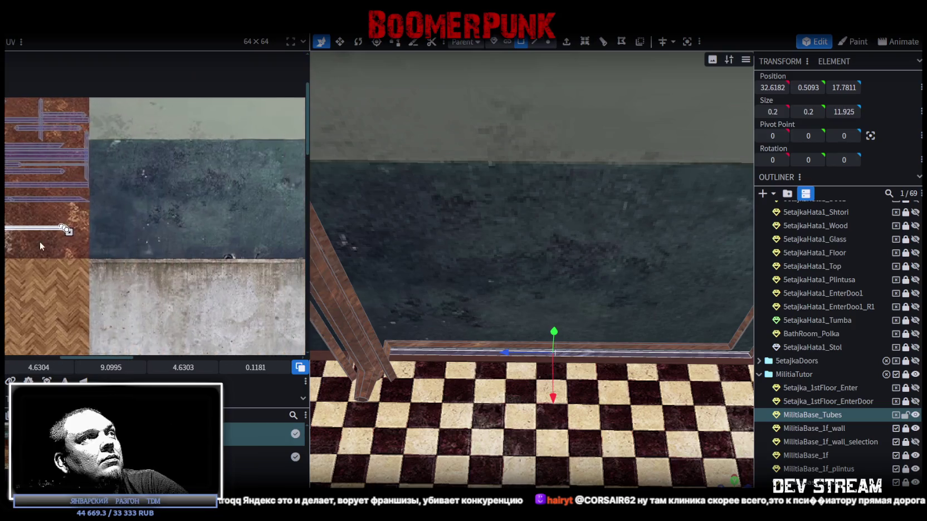
{"action": "scroll", "coordinate": [83, 227], "scroll_direction": "up", "scroll_amount": 2}
{"action": "scroll", "coordinate": [90, 227], "scroll_direction": "up", "scroll_amount": 2}
{"action": "left_click_drag", "start_coordinate": [88, 224], "coordinate": [194, 225]}
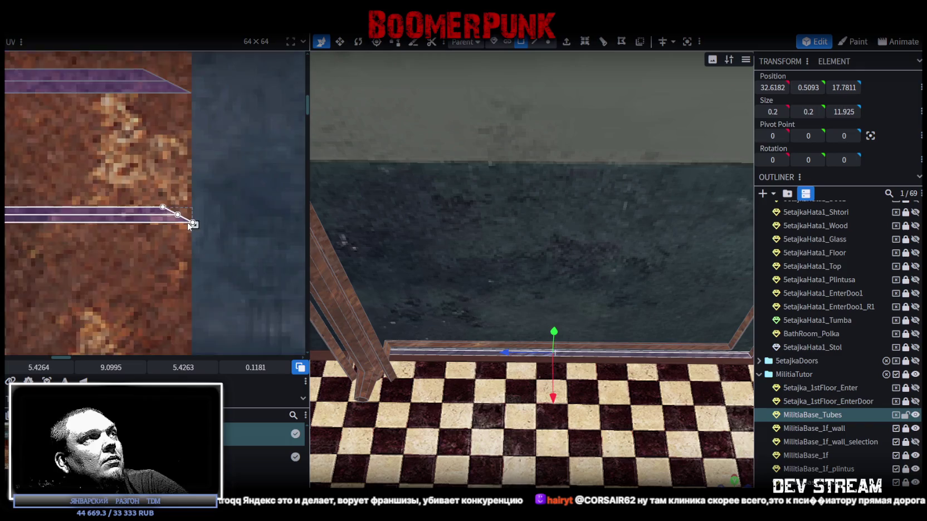
{"action": "scroll", "coordinate": [193, 224], "scroll_direction": "up", "scroll_amount": 2}
{"action": "left_click_drag", "start_coordinate": [192, 218], "coordinate": [186, 250]}
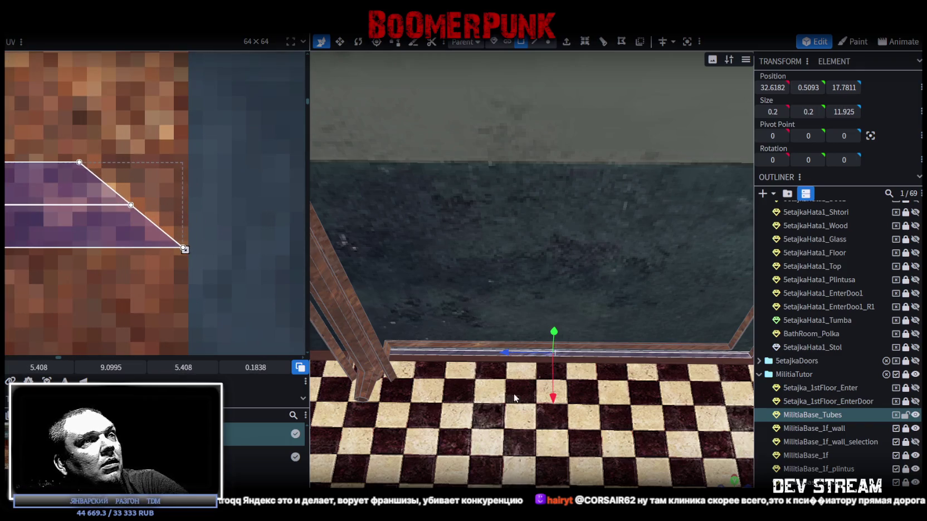
{"action": "left_click_drag", "start_coordinate": [641, 384], "coordinate": [650, 428]}
{"action": "scroll", "coordinate": [592, 391], "scroll_direction": "up", "scroll_amount": 5}
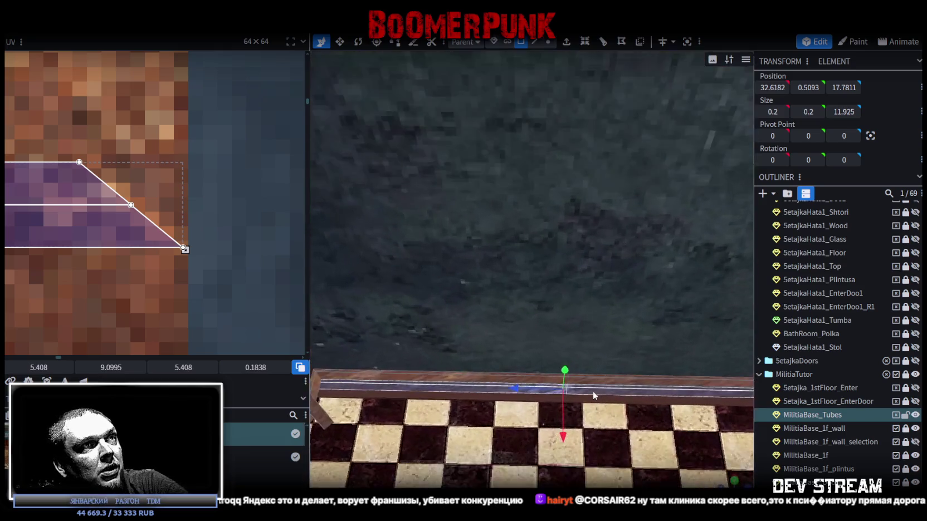
{"action": "left_click_drag", "start_coordinate": [594, 357], "coordinate": [549, 197]}
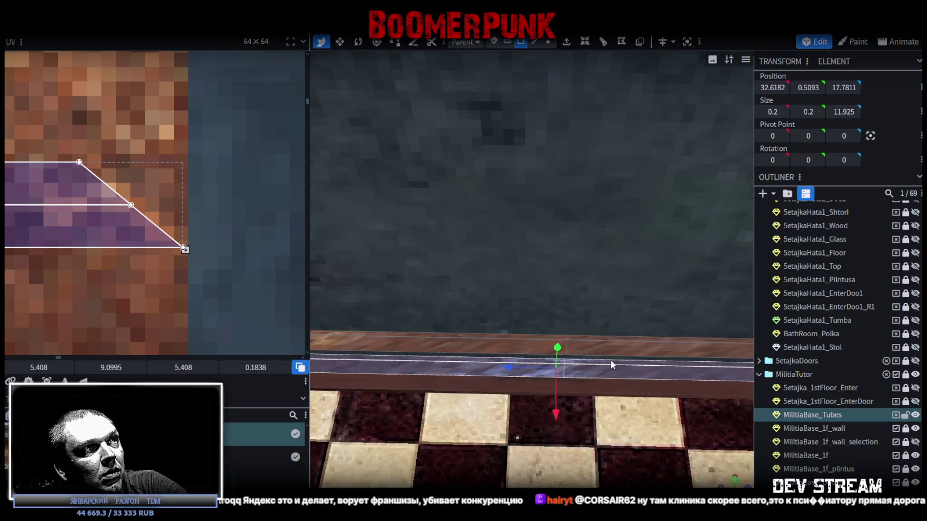
{"action": "scroll", "coordinate": [60, 179], "scroll_direction": "down", "scroll_amount": 3}
{"action": "scroll", "coordinate": [43, 206], "scroll_direction": "down", "scroll_amount": 3}
{"action": "scroll", "coordinate": [43, 205], "scroll_direction": "up", "scroll_amount": 3}
{"action": "scroll", "coordinate": [124, 190], "scroll_direction": "up", "scroll_amount": 2}
{"action": "scroll", "coordinate": [45, 180], "scroll_direction": "up", "scroll_amount": 2}
{"action": "scroll", "coordinate": [187, 167], "scroll_direction": "up", "scroll_amount": 2}
{"action": "left_click", "coordinate": [187, 167]}
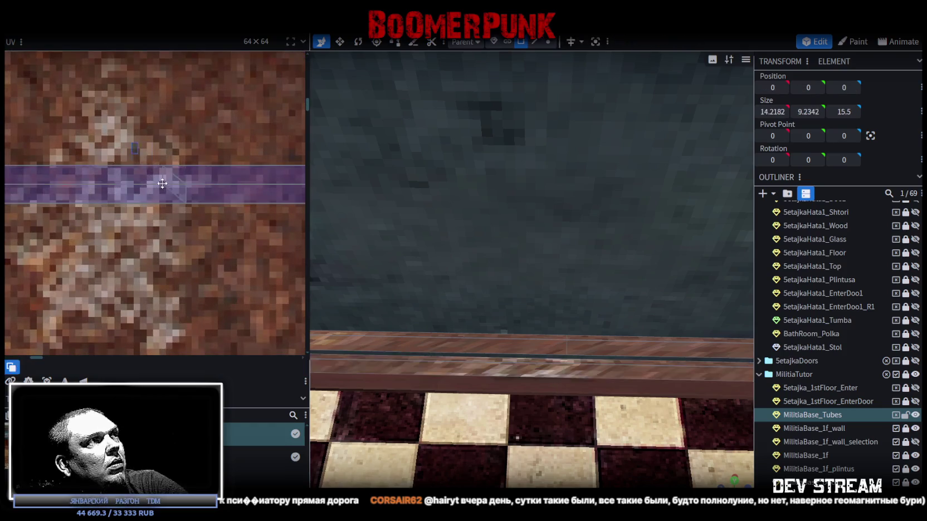
{"action": "scroll", "coordinate": [189, 194], "scroll_direction": "down", "scroll_amount": 3}
{"action": "scroll", "coordinate": [190, 194], "scroll_direction": "up", "scroll_amount": 2}
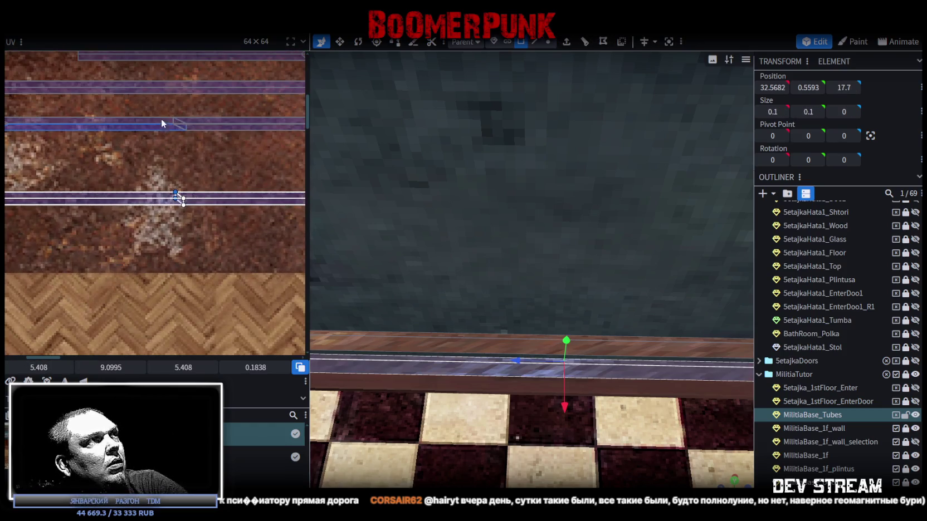
{"action": "left_click", "coordinate": [177, 197]}
{"action": "scroll", "coordinate": [178, 218], "scroll_direction": "up", "scroll_amount": 2}
{"action": "scroll", "coordinate": [176, 190], "scroll_direction": "up", "scroll_amount": 3}
{"action": "scroll", "coordinate": [176, 190], "scroll_direction": "up", "scroll_amount": 2}
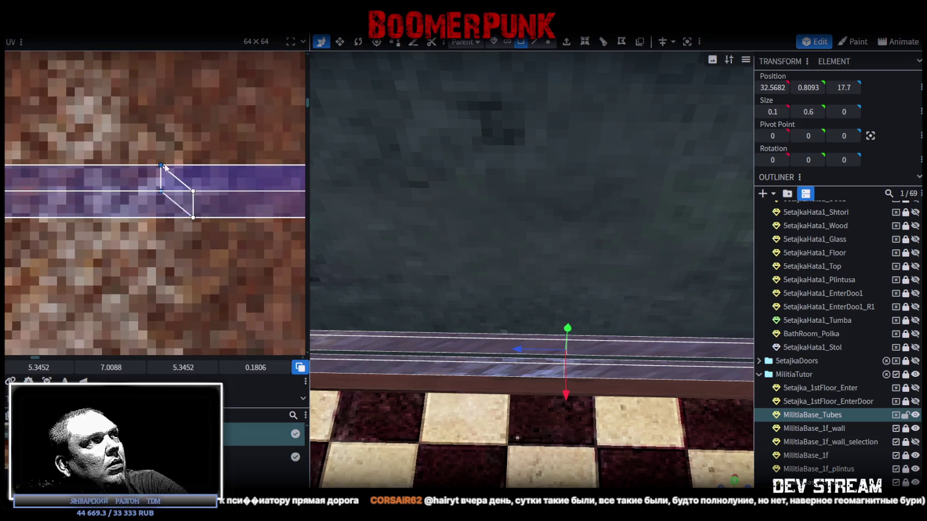
{"action": "left_click_drag", "start_coordinate": [160, 165], "coordinate": [193, 164]}
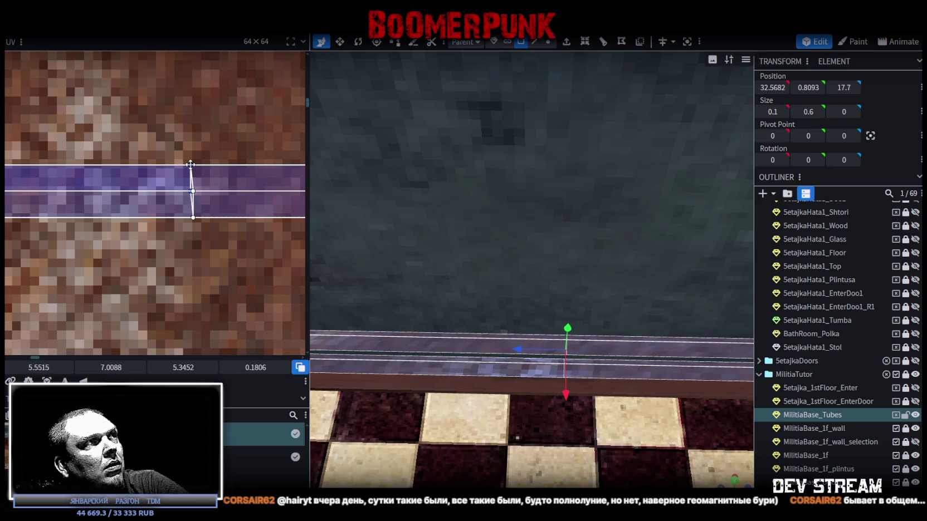
{"action": "scroll", "coordinate": [198, 165], "scroll_direction": "down", "scroll_amount": 3}
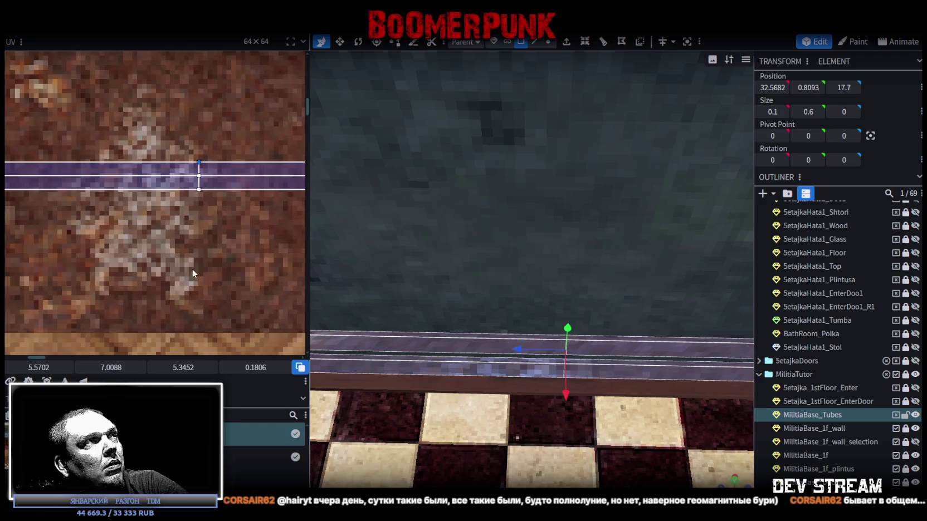
{"action": "scroll", "coordinate": [223, 167], "scroll_direction": "up", "scroll_amount": 2}
{"action": "scroll", "coordinate": [206, 139], "scroll_direction": "up", "scroll_amount": 1}
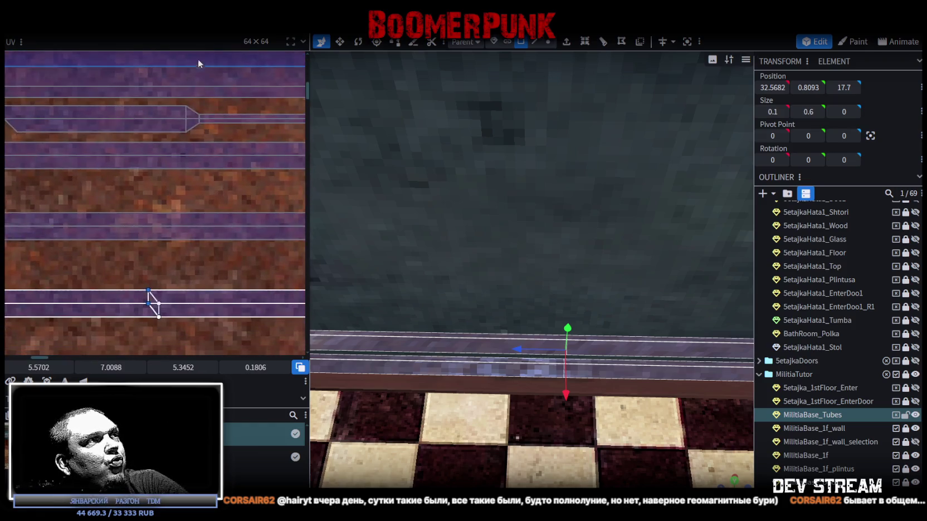
{"action": "scroll", "coordinate": [212, 84], "scroll_direction": "up", "scroll_amount": 2}
{"action": "scroll", "coordinate": [217, 134], "scroll_direction": "up", "scroll_amount": 1}
{"action": "scroll", "coordinate": [207, 155], "scroll_direction": "up", "scroll_amount": 2}
{"action": "left_click", "coordinate": [164, 173]}
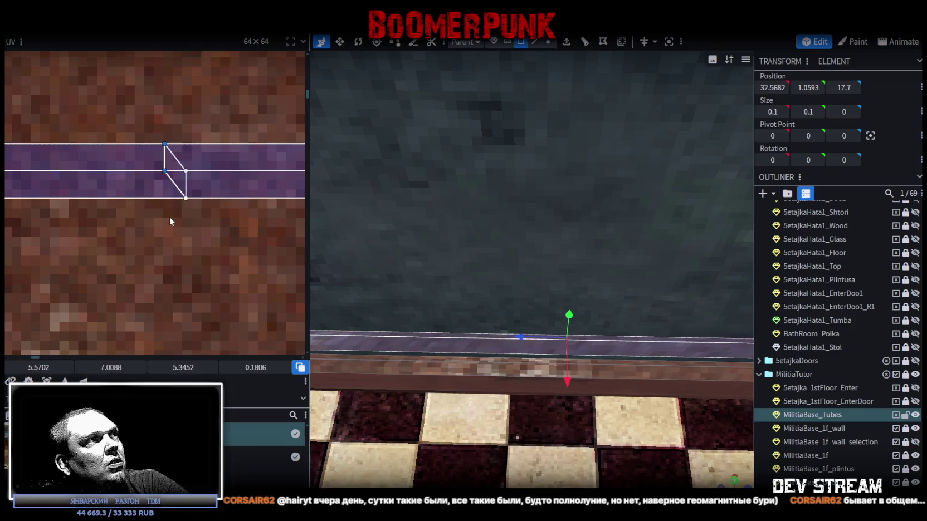
{"action": "scroll", "coordinate": [167, 189], "scroll_direction": "up", "scroll_amount": 2}
{"action": "left_click_drag", "start_coordinate": [169, 166], "coordinate": [193, 166]}
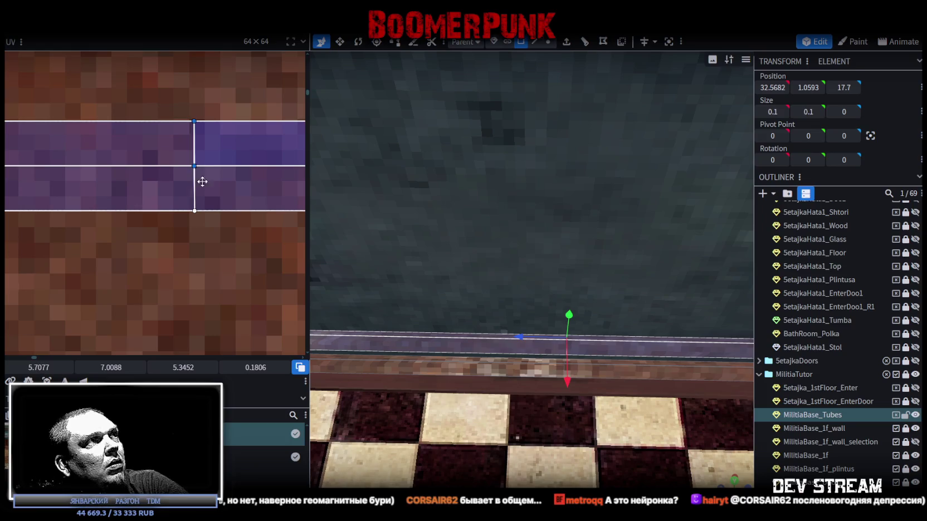
{"action": "scroll", "coordinate": [628, 371], "scroll_direction": "down", "scroll_amount": 2}
{"action": "scroll", "coordinate": [613, 364], "scroll_direction": "down", "scroll_amount": 2}
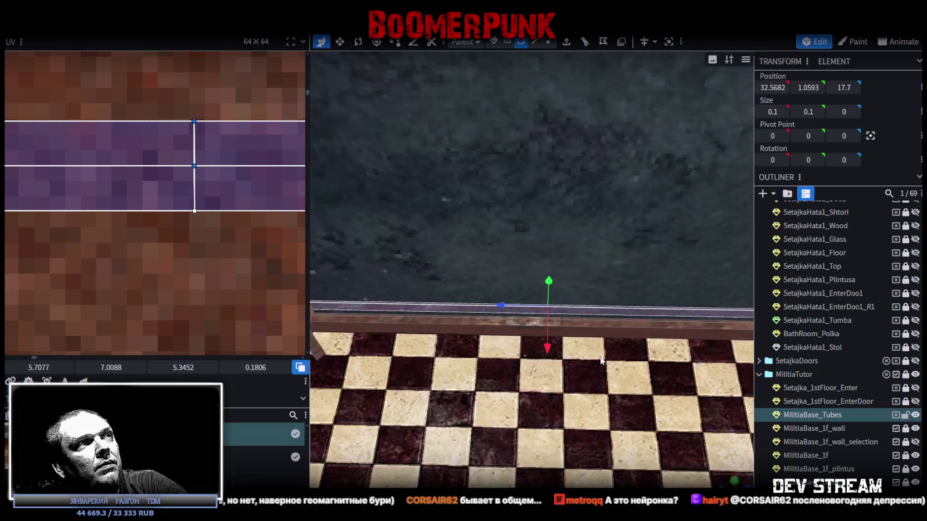
{"action": "scroll", "coordinate": [596, 358], "scroll_direction": "down", "scroll_amount": 3}
{"action": "scroll", "coordinate": [690, 340], "scroll_direction": "up", "scroll_amount": 2}
{"action": "scroll", "coordinate": [691, 343], "scroll_direction": "up", "scroll_amount": 1}
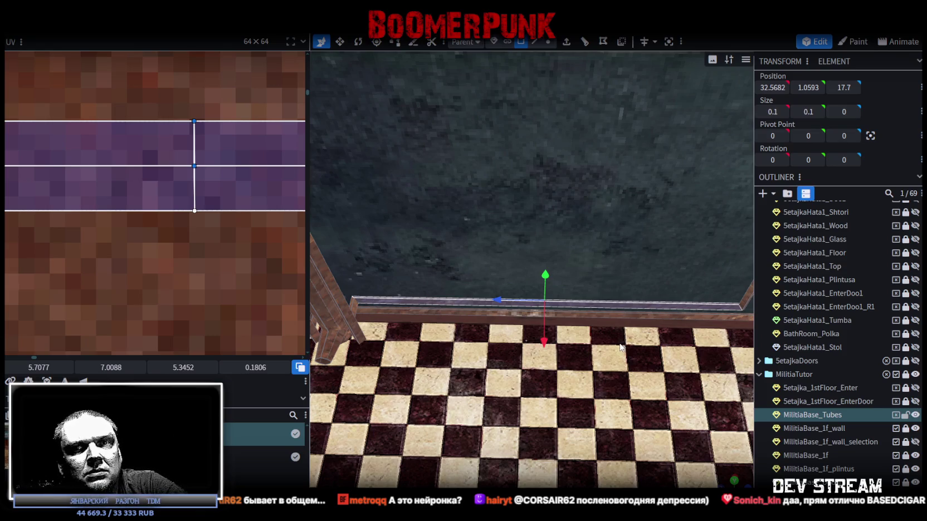
{"action": "scroll", "coordinate": [619, 348], "scroll_direction": "down", "scroll_amount": 5}
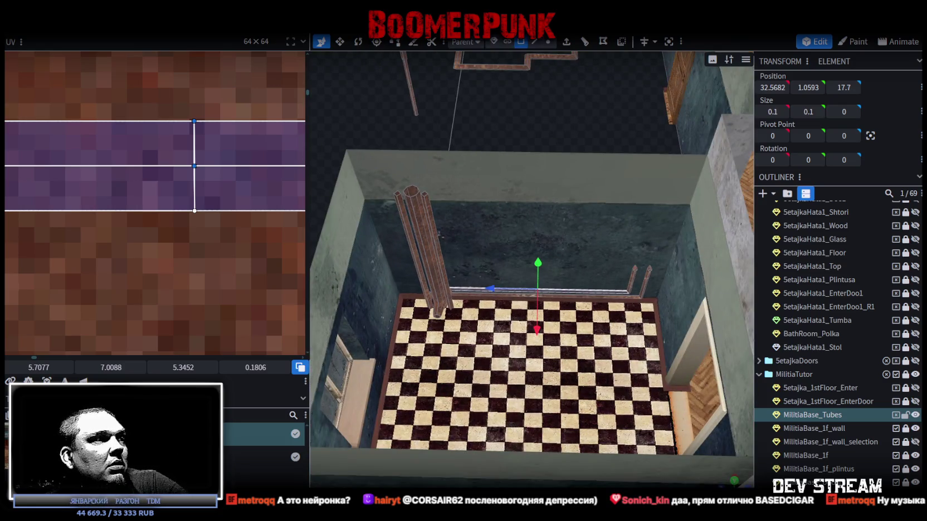
{"action": "left_click", "coordinate": [517, 444]}
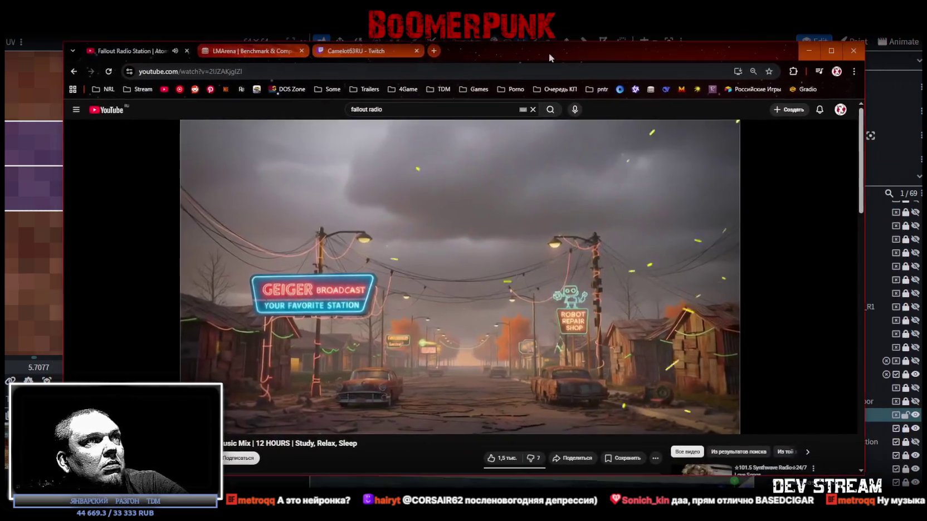
Bring the Fallout radio YouTube video forward and expand its description.
{"action": "left_click", "coordinate": [314, 72]}
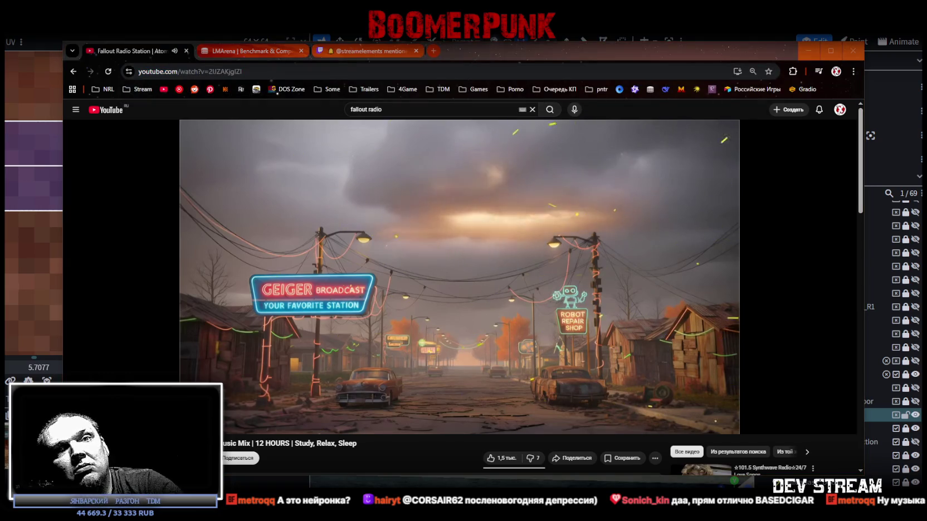
{"action": "scroll", "coordinate": [125, 198], "scroll_direction": "down", "scroll_amount": 4}
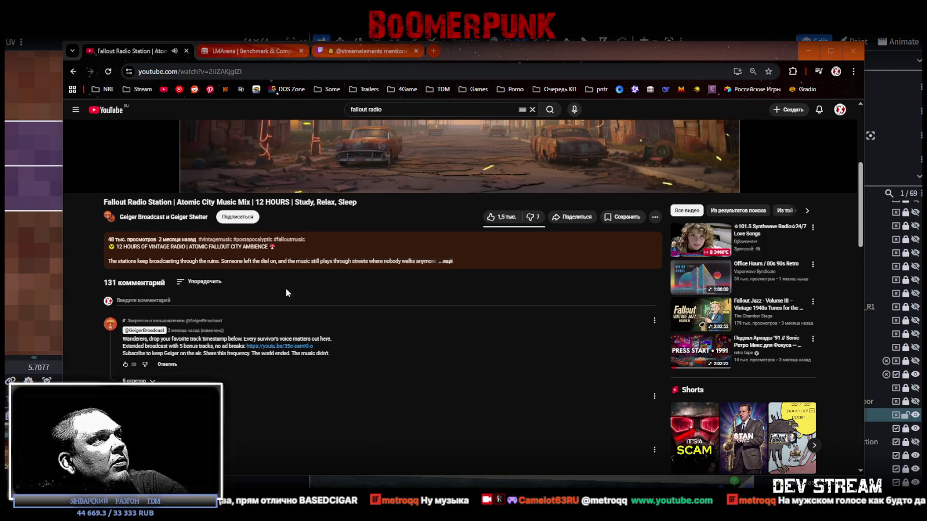
{"action": "scroll", "coordinate": [374, 343], "scroll_direction": "down", "scroll_amount": 3}
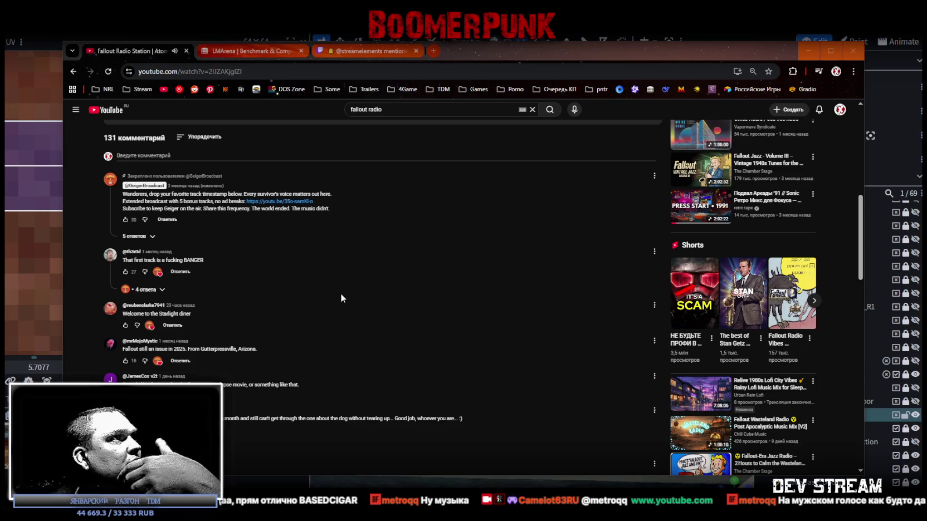
{"action": "scroll", "coordinate": [323, 288], "scroll_direction": "down", "scroll_amount": 2}
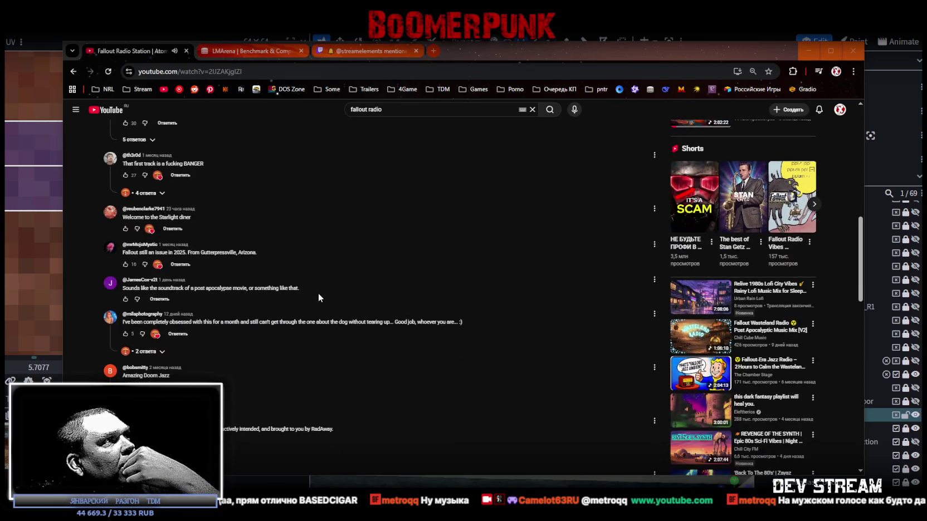
{"action": "scroll", "coordinate": [220, 271], "scroll_direction": "down", "scroll_amount": 2}
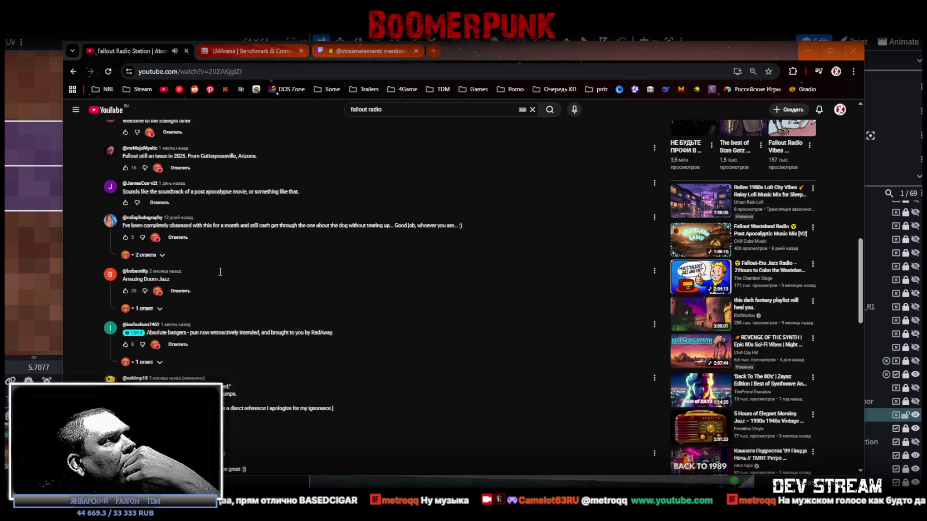
{"action": "scroll", "coordinate": [220, 272], "scroll_direction": "down", "scroll_amount": 3}
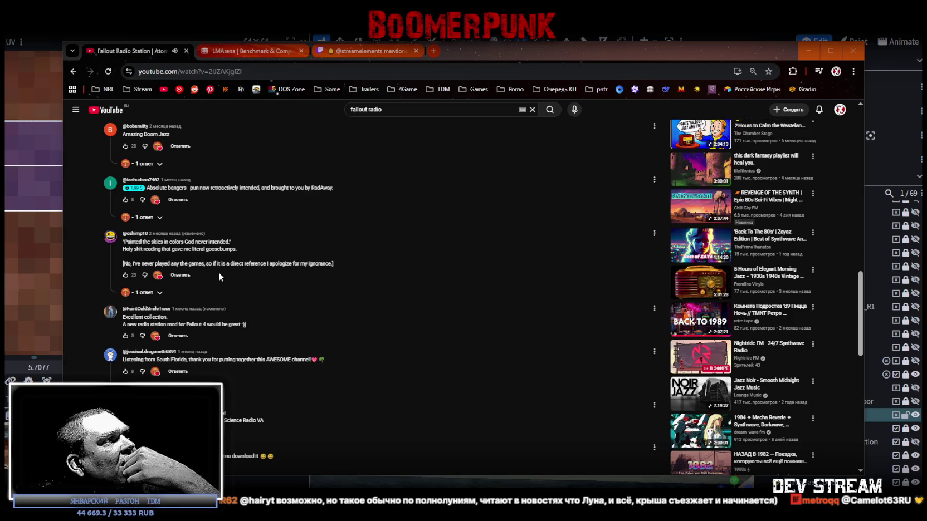
{"action": "scroll", "coordinate": [218, 272], "scroll_direction": "down", "scroll_amount": 2}
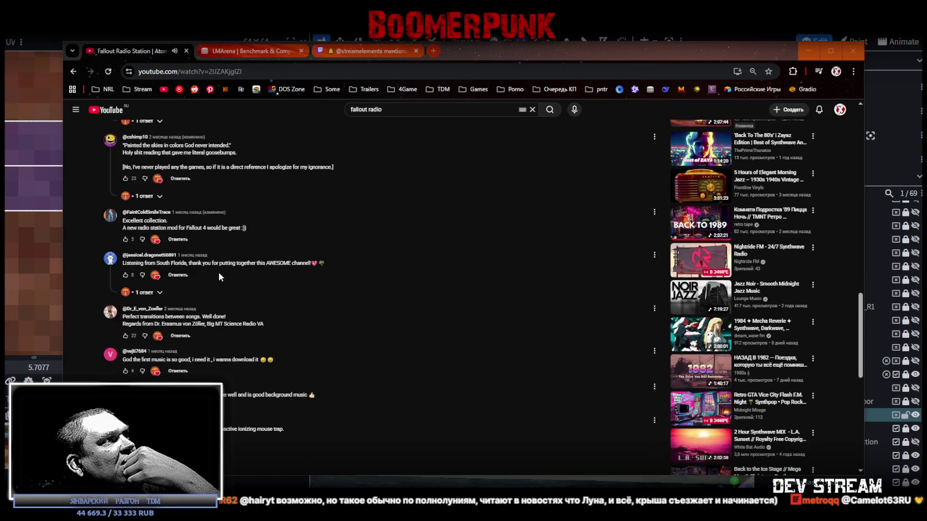
{"action": "scroll", "coordinate": [219, 272], "scroll_direction": "down", "scroll_amount": 1}
{"action": "scroll", "coordinate": [293, 317], "scroll_direction": "up", "scroll_amount": 5}
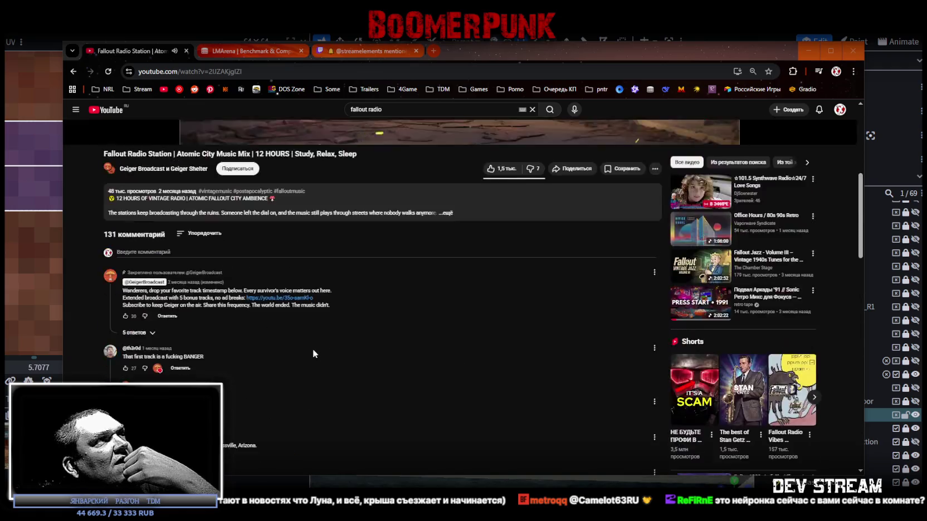
{"action": "scroll", "coordinate": [307, 322], "scroll_direction": "up", "scroll_amount": 5}
{"action": "scroll", "coordinate": [307, 322], "scroll_direction": "down", "scroll_amount": 3}
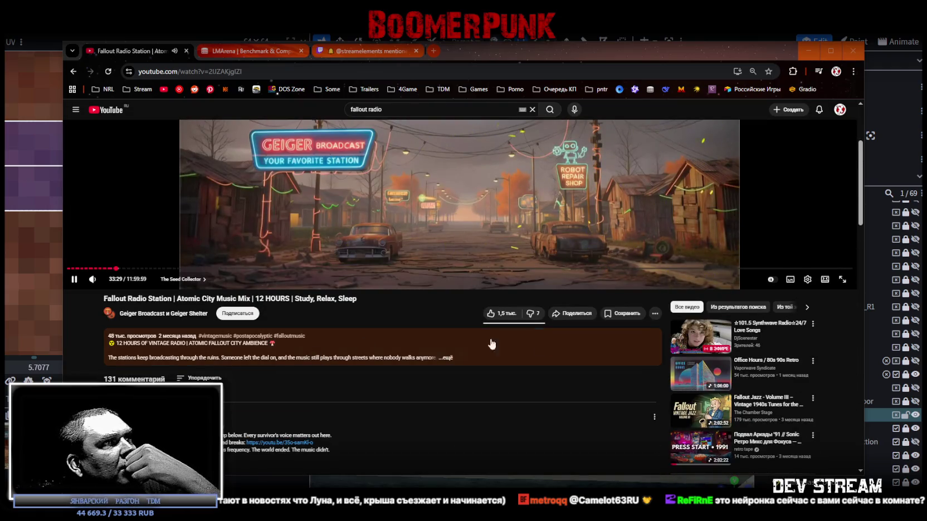
{"action": "left_click", "coordinate": [447, 358]}
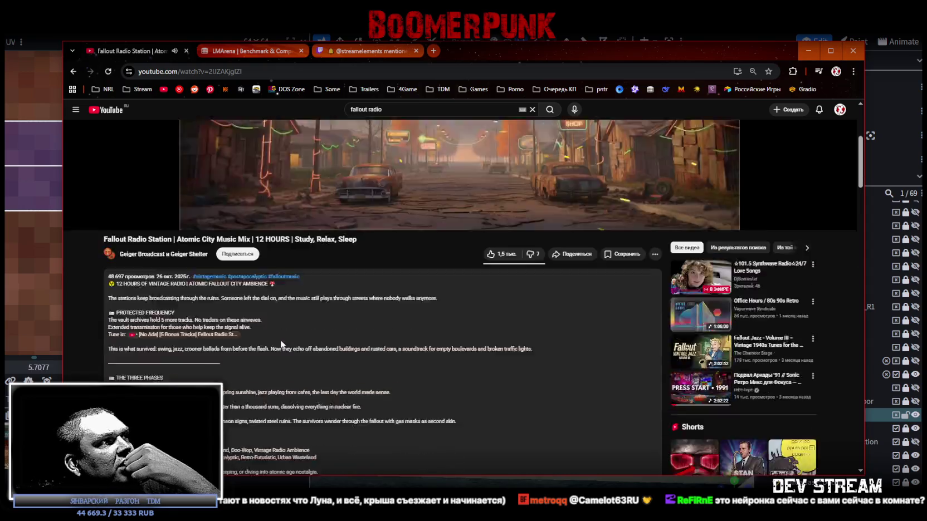
Find and highlight 'The Seed Collector' in the tracklist, then return to Blockbench.
{"action": "scroll", "coordinate": [284, 336], "scroll_direction": "down", "scroll_amount": 4}
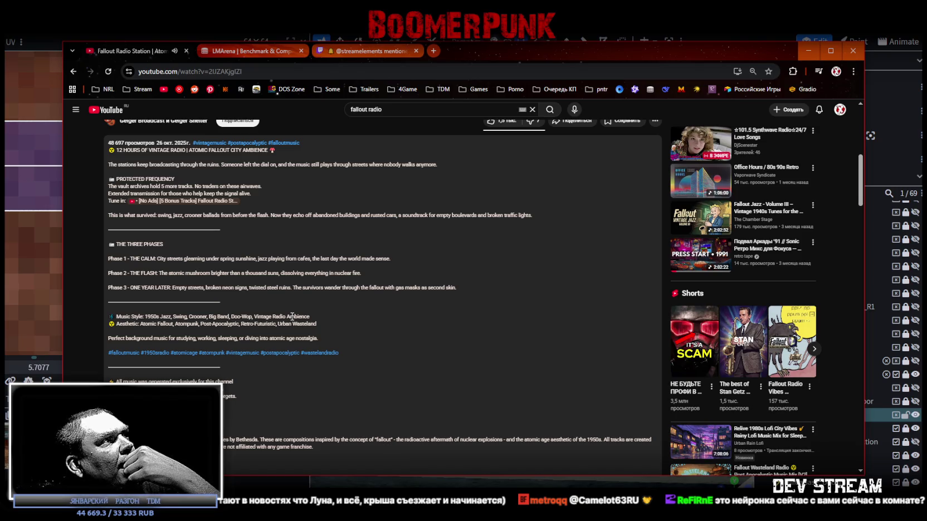
{"action": "scroll", "coordinate": [292, 317], "scroll_direction": "down", "scroll_amount": 1}
{"action": "scroll", "coordinate": [291, 318], "scroll_direction": "down", "scroll_amount": 2}
{"action": "scroll", "coordinate": [290, 321], "scroll_direction": "down", "scroll_amount": 4}
{"action": "scroll", "coordinate": [192, 176], "scroll_direction": "down", "scroll_amount": 1}
{"action": "scroll", "coordinate": [196, 180], "scroll_direction": "down", "scroll_amount": 1}
{"action": "scroll", "coordinate": [191, 176], "scroll_direction": "up", "scroll_amount": 1}
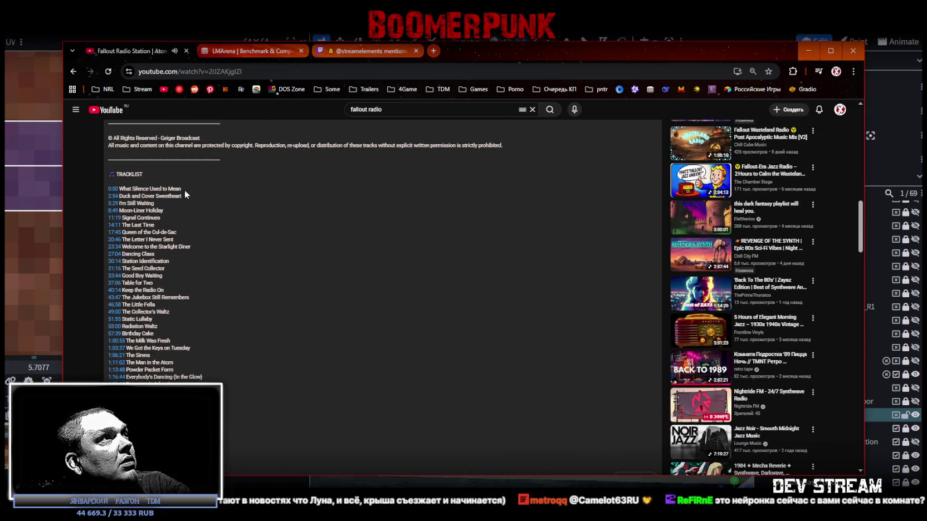
{"action": "scroll", "coordinate": [185, 189], "scroll_direction": "up", "scroll_amount": 4}
{"action": "scroll", "coordinate": [284, 286], "scroll_direction": "up", "scroll_amount": 3}
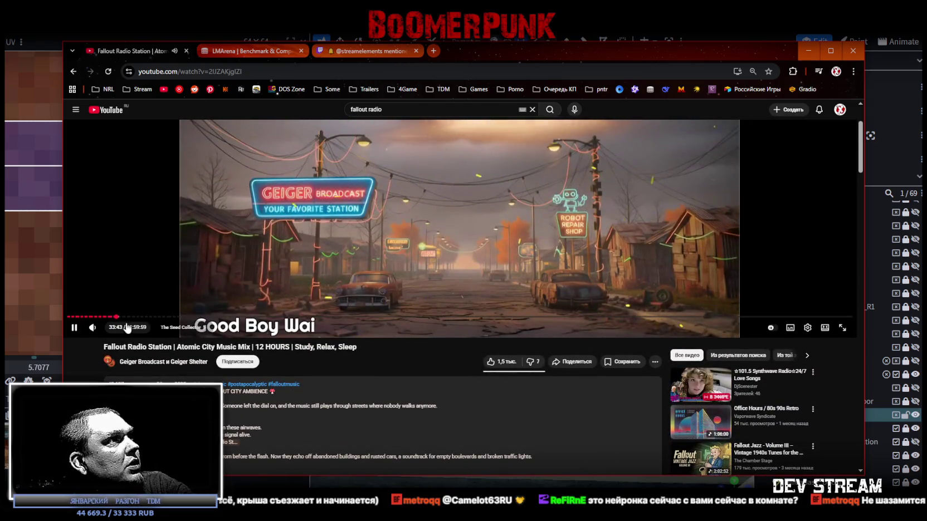
{"action": "scroll", "coordinate": [418, 438], "scroll_direction": "down", "scroll_amount": 3}
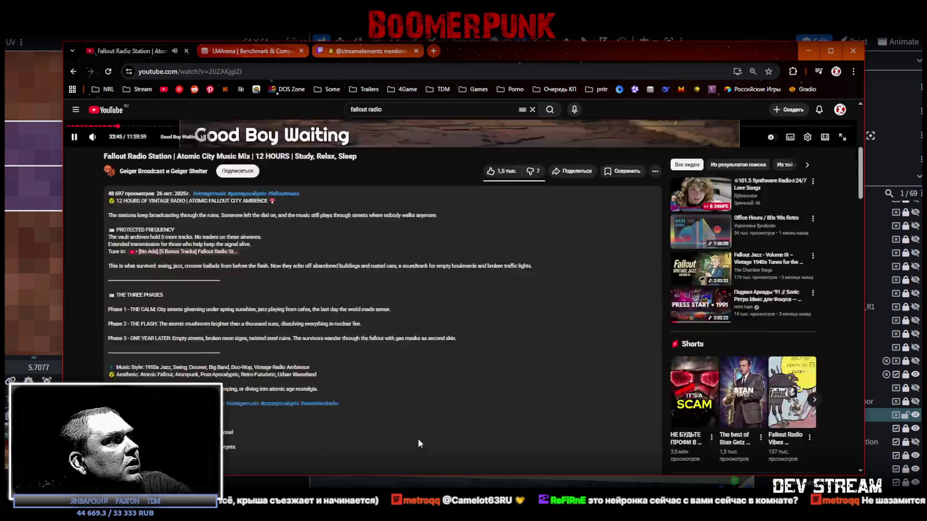
{"action": "scroll", "coordinate": [334, 346], "scroll_direction": "down", "scroll_amount": 3}
{"action": "scroll", "coordinate": [251, 259], "scroll_direction": "up", "scroll_amount": 1}
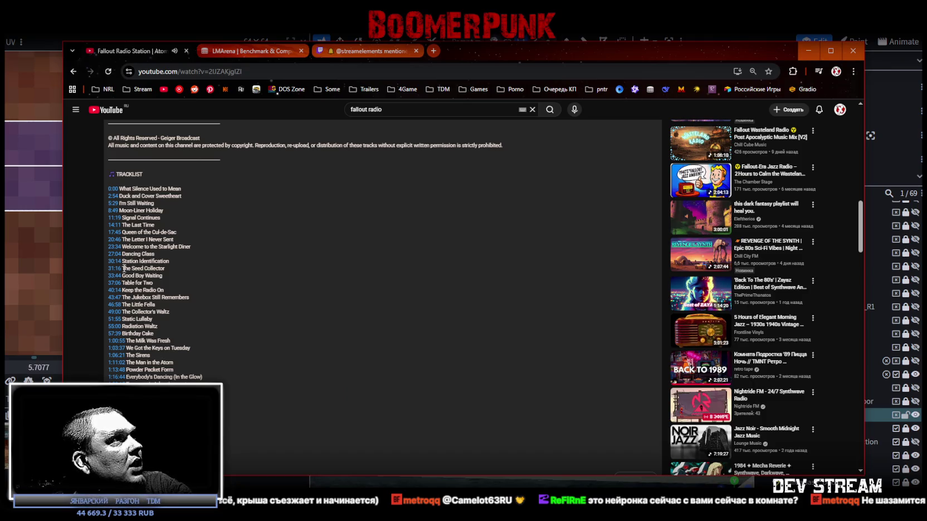
{"action": "left_click_drag", "start_coordinate": [122, 268], "coordinate": [185, 268]}
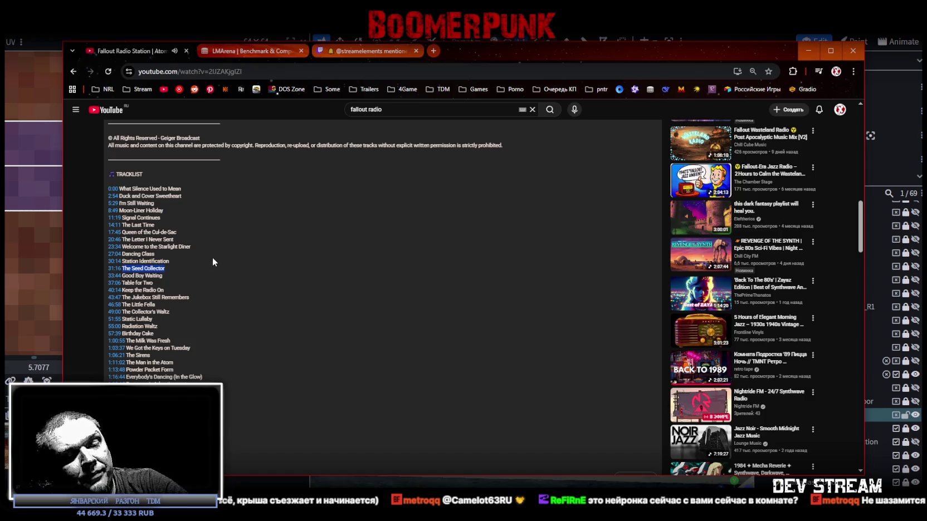
{"action": "key", "text": "alt+Tab"}
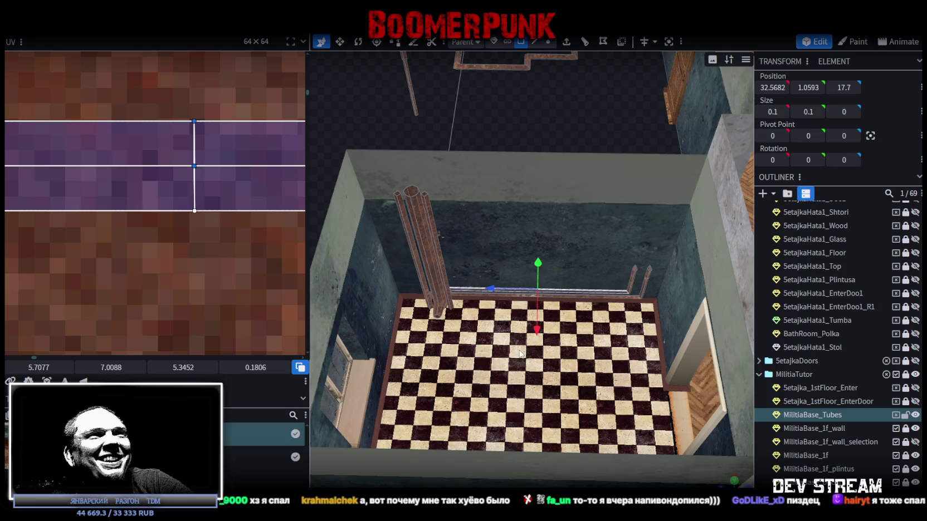
Box-select the faces of the tall bathroom pipe.
{"action": "left_click_drag", "start_coordinate": [567, 417], "coordinate": [565, 243]}
{"action": "mouse_move", "coordinate": [460, 143]}
{"action": "left_mouse_down"}
{"action": "mouse_move", "coordinate": [469, 140]}
{"action": "mouse_move", "coordinate": [388, 137]}
{"action": "mouse_move", "coordinate": [475, 272]}
{"action": "left_mouse_up"}
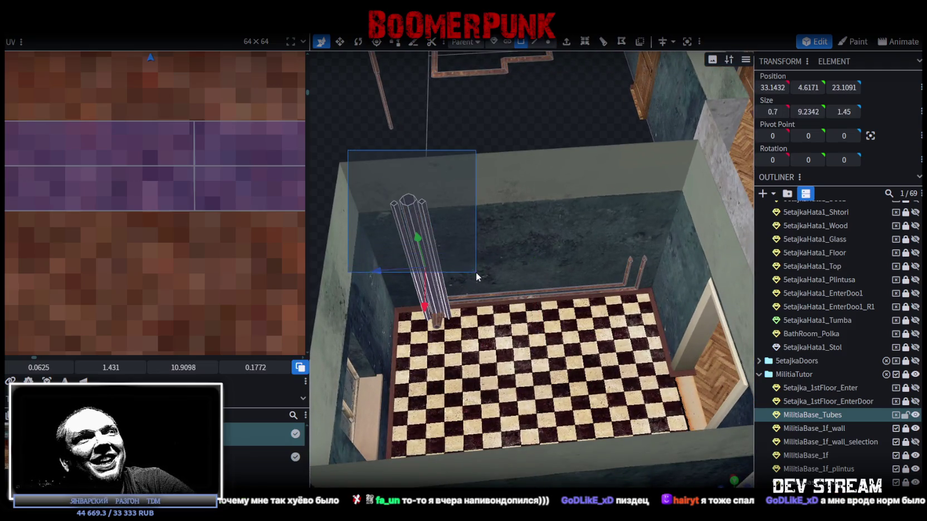
{"action": "mouse_move", "coordinate": [502, 132]}
{"action": "left_mouse_down"}
{"action": "mouse_move", "coordinate": [514, 143]}
{"action": "mouse_move", "coordinate": [533, 309]}
{"action": "mouse_move", "coordinate": [444, 273]}
{"action": "mouse_move", "coordinate": [641, 324]}
{"action": "left_mouse_up"}
{"action": "left_click_drag", "start_coordinate": [438, 228], "coordinate": [597, 337]}
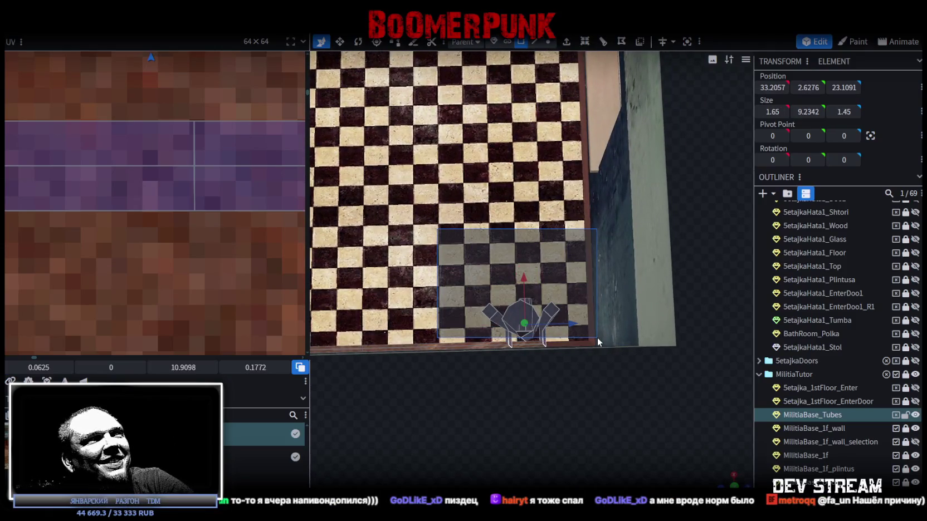
{"action": "mouse_move", "coordinate": [567, 407]}
{"action": "left_mouse_down"}
{"action": "mouse_move", "coordinate": [599, 399]}
{"action": "mouse_move", "coordinate": [713, 417]}
{"action": "mouse_move", "coordinate": [698, 362]}
{"action": "mouse_move", "coordinate": [672, 355]}
{"action": "mouse_move", "coordinate": [707, 447]}
{"action": "mouse_move", "coordinate": [628, 323]}
{"action": "mouse_move", "coordinate": [668, 336]}
{"action": "mouse_move", "coordinate": [644, 367]}
{"action": "mouse_move", "coordinate": [512, 392]}
{"action": "mouse_move", "coordinate": [748, 332]}
{"action": "mouse_move", "coordinate": [535, 306]}
{"action": "left_mouse_up"}
{"action": "scroll", "coordinate": [762, 322], "scroll_direction": "down", "scroll_amount": 3}
{"action": "scroll", "coordinate": [534, 306], "scroll_direction": "down", "scroll_amount": 5}
Copy and paste the pipe, then slide the copy along Z to 19.1091.
{"action": "right_click", "coordinate": [521, 162]}
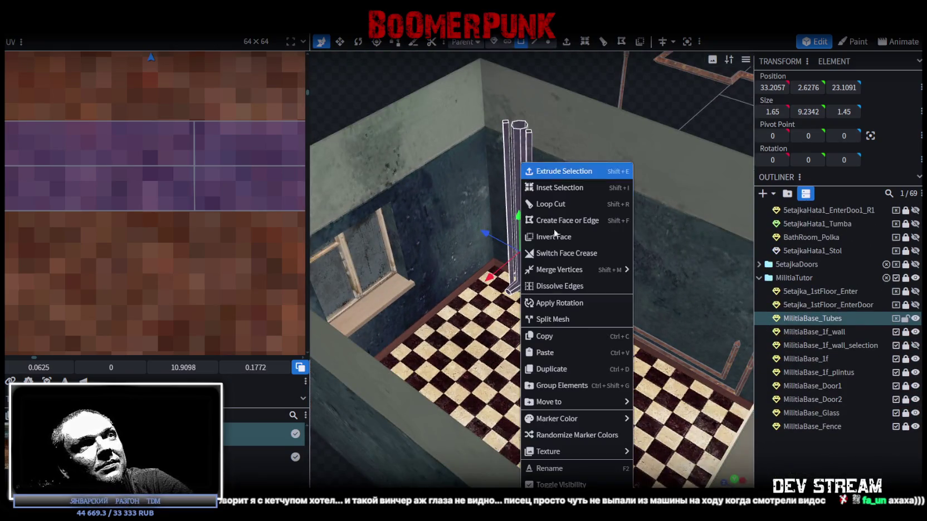
{"action": "left_click", "coordinate": [555, 353]}
{"action": "right_click", "coordinate": [518, 187]}
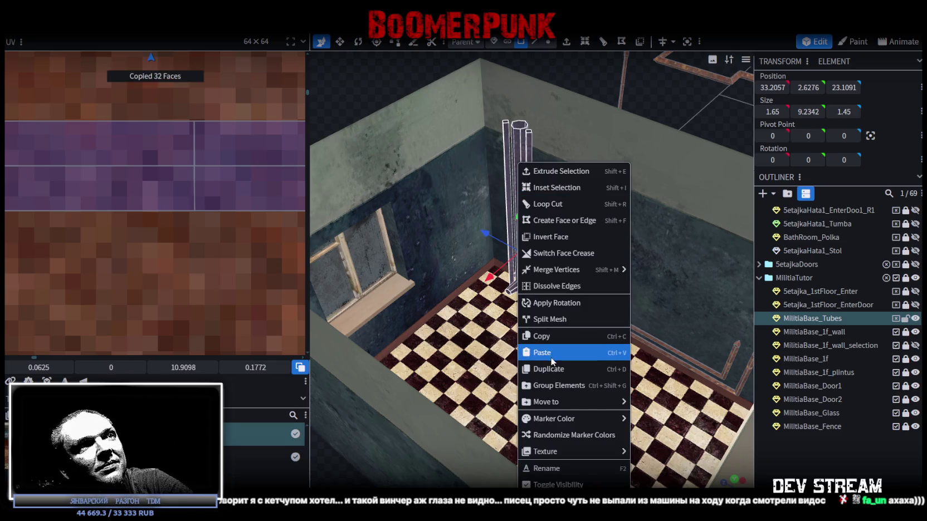
{"action": "left_click", "coordinate": [563, 352]}
{"action": "left_click", "coordinate": [589, 363]}
{"action": "mouse_move", "coordinate": [507, 240]}
{"action": "left_mouse_down"}
{"action": "mouse_move", "coordinate": [564, 282]}
{"action": "mouse_move", "coordinate": [551, 275]}
{"action": "left_mouse_up"}
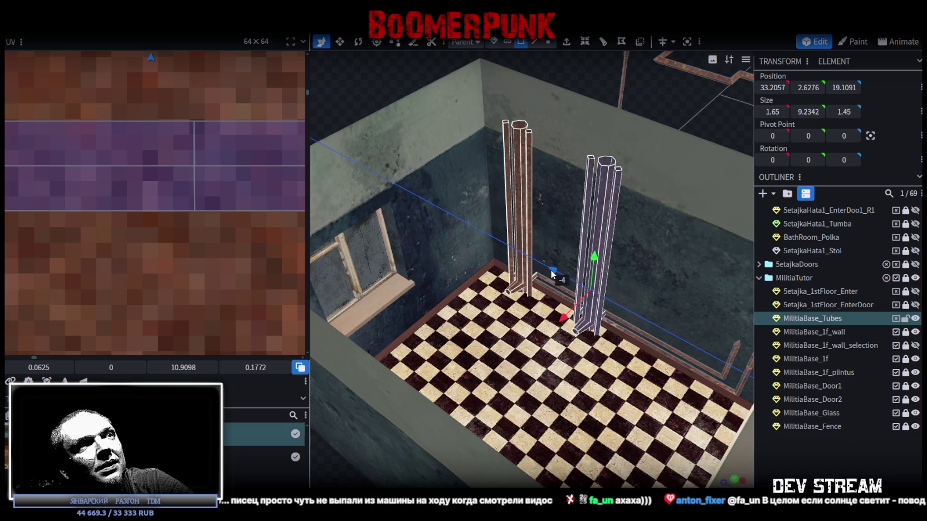
{"action": "scroll", "coordinate": [622, 206], "scroll_direction": "down", "scroll_amount": 3}
{"action": "mouse_move", "coordinate": [622, 205]}
{"action": "left_mouse_down"}
{"action": "mouse_move", "coordinate": [673, 193]}
{"action": "mouse_move", "coordinate": [589, 182]}
{"action": "mouse_move", "coordinate": [597, 163]}
{"action": "mouse_move", "coordinate": [590, 172]}
{"action": "left_mouse_up"}
{"action": "scroll", "coordinate": [591, 176], "scroll_direction": "up", "scroll_amount": 5}
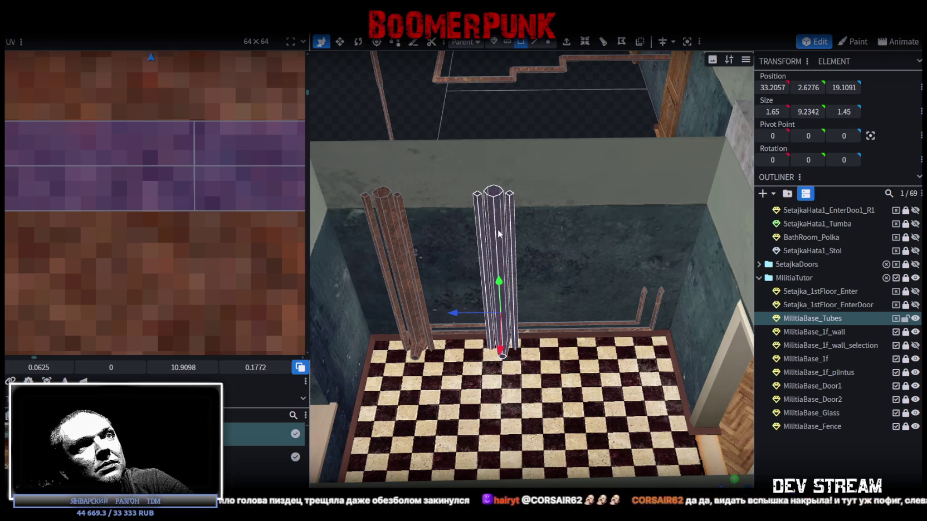
{"action": "scroll", "coordinate": [562, 332], "scroll_direction": "down", "scroll_amount": 3}
{"action": "mouse_move", "coordinate": [556, 177]}
{"action": "left_mouse_down"}
{"action": "mouse_move", "coordinate": [581, 174]}
{"action": "mouse_move", "coordinate": [563, 172]}
{"action": "mouse_move", "coordinate": [565, 259]}
{"action": "mouse_move", "coordinate": [534, 268]}
{"action": "left_mouse_up"}
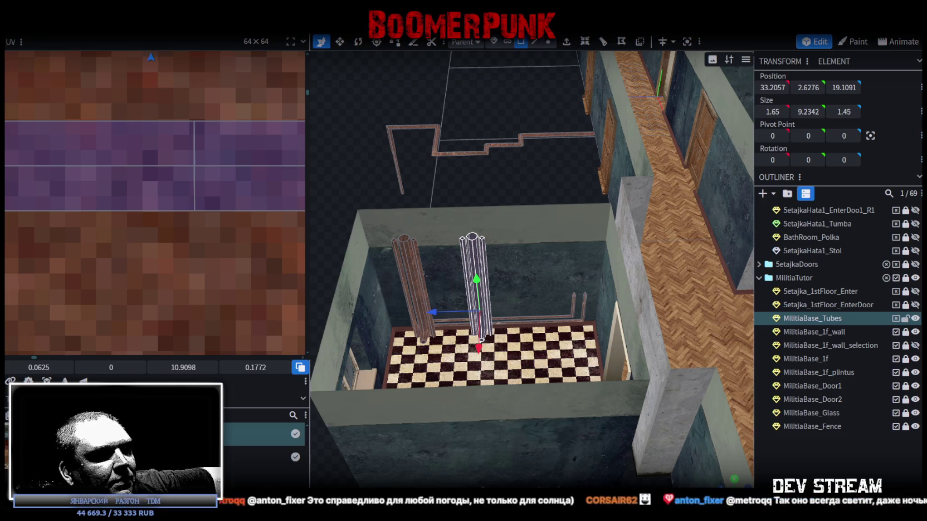
Switch to the browser showing the Imgur sword texturing workflow image.
{"action": "key", "text": "alt+Tab"}
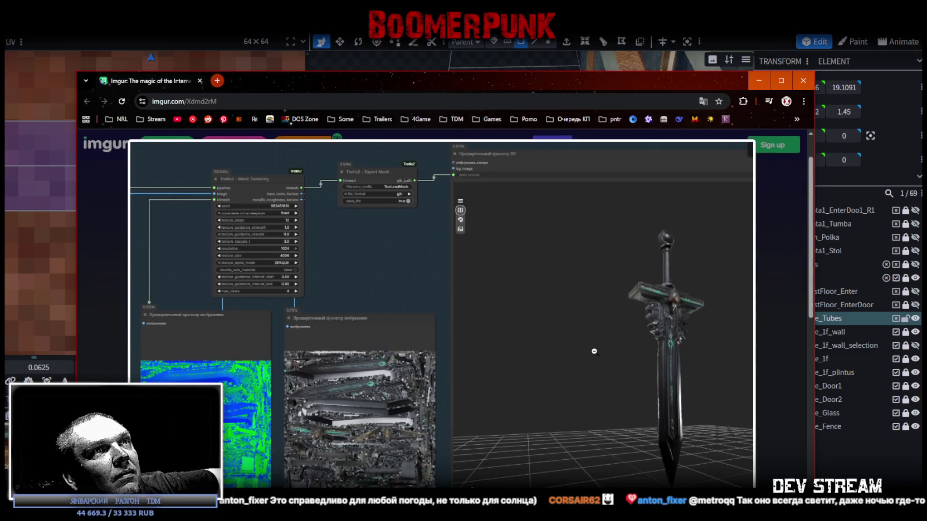
Nudge the Chrome window up slightly, then close it to return to Blockbench.
{"action": "left_click_drag", "start_coordinate": [560, 73], "coordinate": [564, 66]}
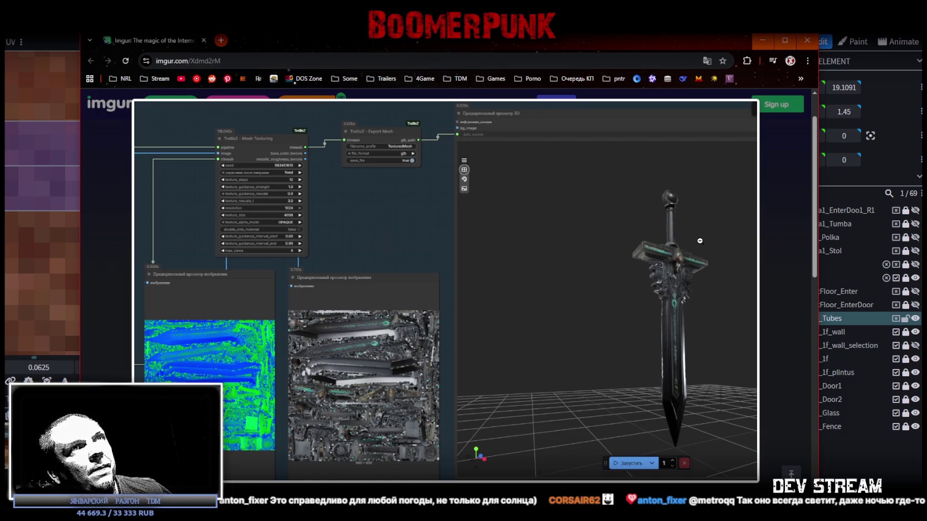
{"action": "left_click", "coordinate": [807, 40]}
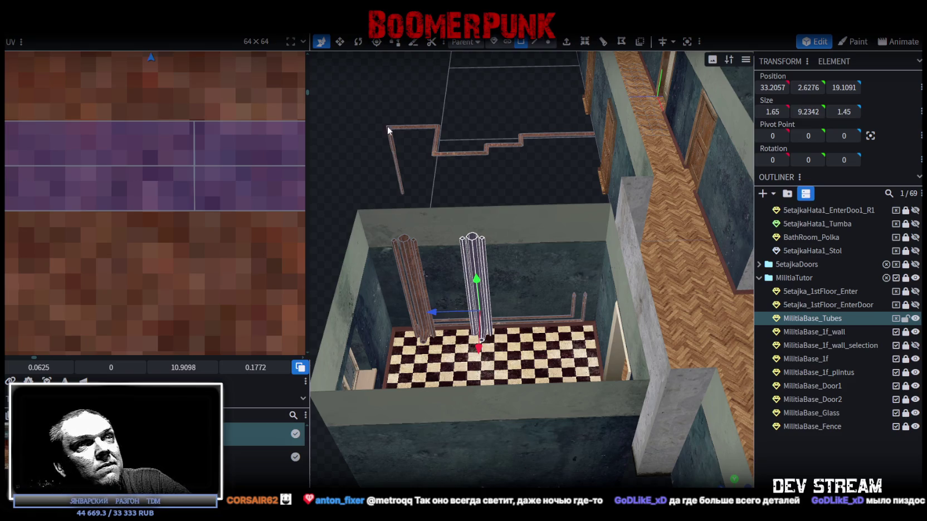
{"action": "scroll", "coordinate": [401, 250], "scroll_direction": "down", "scroll_amount": 5}
{"action": "mouse_move", "coordinate": [412, 334]}
{"action": "left_mouse_down"}
{"action": "mouse_move", "coordinate": [442, 403]}
{"action": "mouse_move", "coordinate": [564, 367]}
{"action": "mouse_move", "coordinate": [557, 417]}
{"action": "mouse_move", "coordinate": [627, 355]}
{"action": "mouse_move", "coordinate": [487, 374]}
{"action": "mouse_move", "coordinate": [333, 350]}
{"action": "mouse_move", "coordinate": [334, 336]}
{"action": "mouse_move", "coordinate": [347, 322]}
{"action": "mouse_move", "coordinate": [366, 335]}
{"action": "mouse_move", "coordinate": [525, 343]}
{"action": "mouse_move", "coordinate": [543, 310]}
{"action": "mouse_move", "coordinate": [640, 299]}
{"action": "mouse_move", "coordinate": [688, 331]}
{"action": "mouse_move", "coordinate": [537, 248]}
{"action": "mouse_move", "coordinate": [562, 249]}
{"action": "mouse_move", "coordinate": [525, 288]}
{"action": "mouse_move", "coordinate": [577, 284]}
{"action": "mouse_move", "coordinate": [580, 295]}
{"action": "mouse_move", "coordinate": [586, 280]}
{"action": "mouse_move", "coordinate": [731, 283]}
{"action": "mouse_move", "coordinate": [536, 273]}
{"action": "mouse_move", "coordinate": [546, 271]}
{"action": "mouse_move", "coordinate": [572, 331]}
{"action": "mouse_move", "coordinate": [508, 372]}
{"action": "mouse_move", "coordinate": [537, 394]}
{"action": "mouse_move", "coordinate": [606, 388]}
{"action": "mouse_move", "coordinate": [430, 391]}
{"action": "mouse_move", "coordinate": [423, 372]}
{"action": "mouse_move", "coordinate": [459, 365]}
{"action": "mouse_move", "coordinate": [448, 388]}
{"action": "mouse_move", "coordinate": [396, 414]}
{"action": "mouse_move", "coordinate": [385, 389]}
{"action": "mouse_move", "coordinate": [348, 391]}
{"action": "mouse_move", "coordinate": [460, 240]}
{"action": "mouse_move", "coordinate": [502, 206]}
{"action": "left_mouse_up"}
{"action": "scroll", "coordinate": [564, 363], "scroll_direction": "up", "scroll_amount": 3}
{"action": "scroll", "coordinate": [626, 355], "scroll_direction": "down", "scroll_amount": 3}
{"action": "scroll", "coordinate": [487, 374], "scroll_direction": "up", "scroll_amount": 3}
{"action": "scroll", "coordinate": [498, 198], "scroll_direction": "up", "scroll_amount": 3}
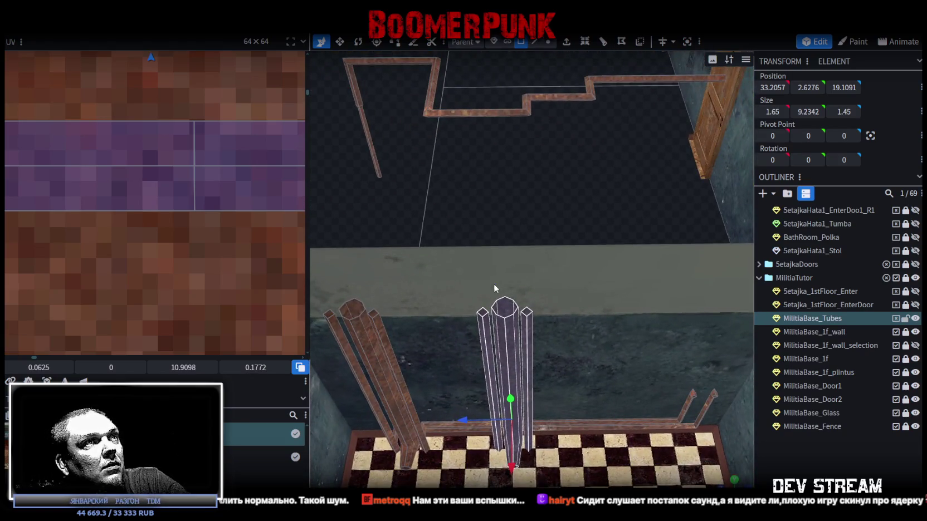
Copy the central bathroom tube and paste it as a mesh selection.
{"action": "left_click", "coordinate": [505, 312]}
{"action": "right_click", "coordinate": [509, 324]}
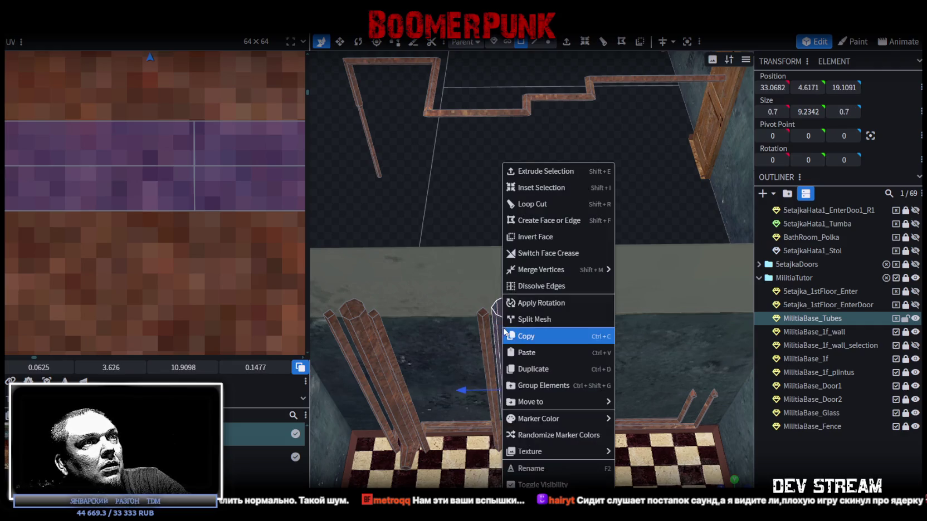
{"action": "left_click", "coordinate": [538, 336]}
{"action": "right_click", "coordinate": [507, 336]}
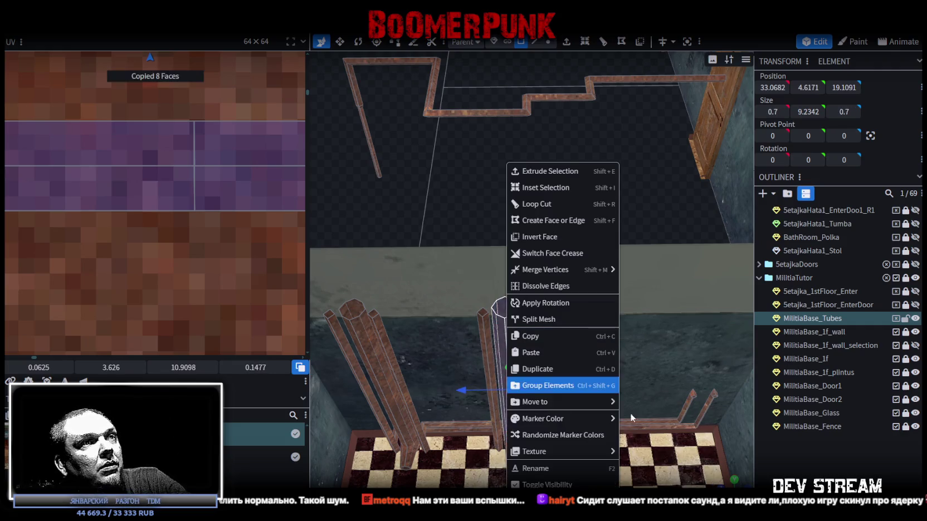
{"action": "left_click", "coordinate": [556, 347]}
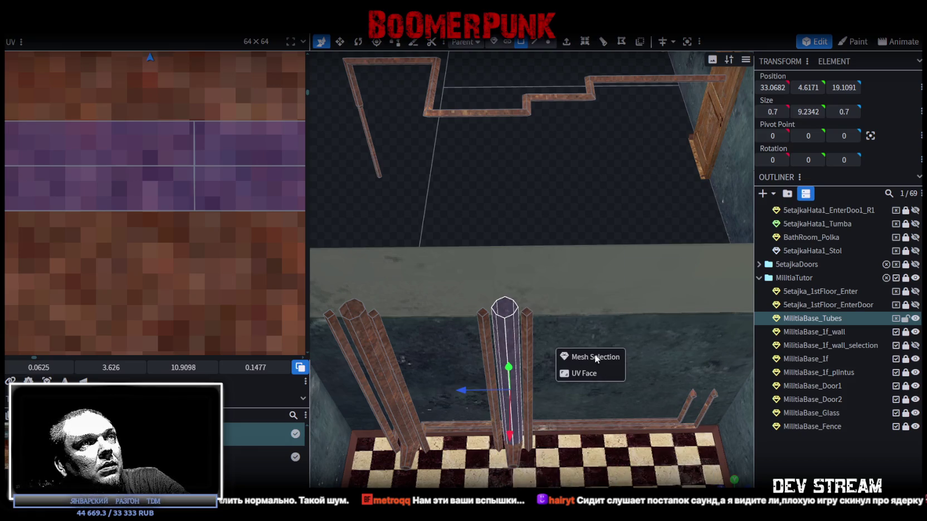
{"action": "left_click", "coordinate": [595, 357]}
Rotate the copy 90° to horizontal and move it to 32.0682, 10.1171, 5.5091.
{"action": "left_click_drag", "start_coordinate": [580, 323], "coordinate": [461, 242]}
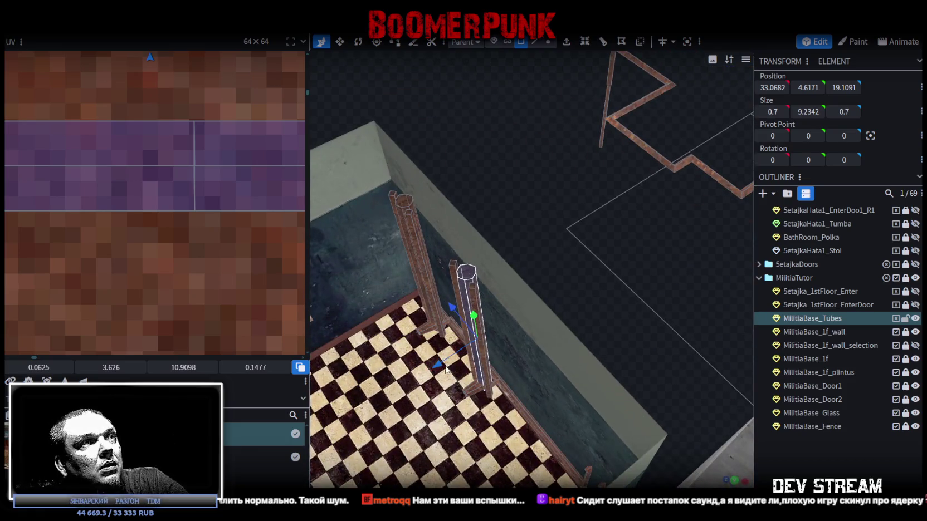
{"action": "left_click_drag", "start_coordinate": [476, 354], "coordinate": [476, 355]}
{"action": "mouse_move", "coordinate": [616, 308]}
{"action": "left_mouse_down"}
{"action": "mouse_move", "coordinate": [448, 269]}
{"action": "mouse_move", "coordinate": [419, 279]}
{"action": "left_mouse_up"}
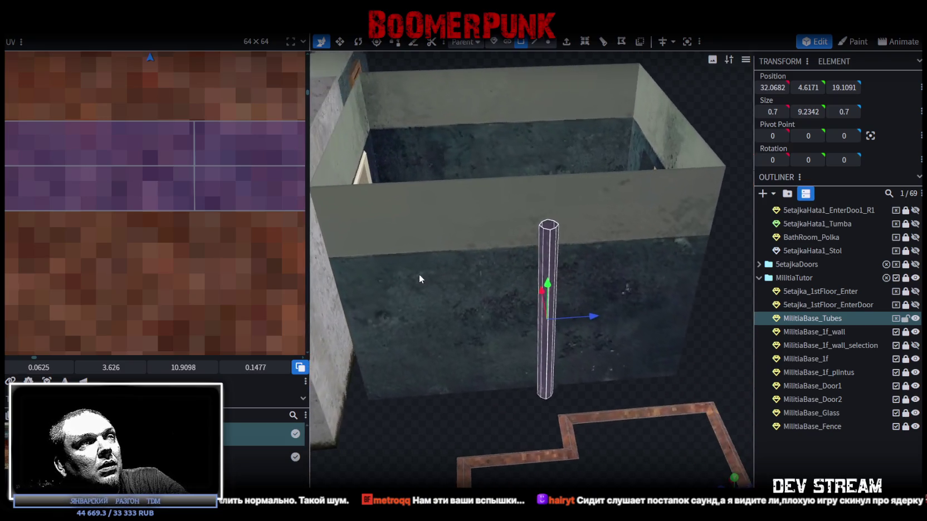
{"action": "left_click", "coordinate": [360, 43]}
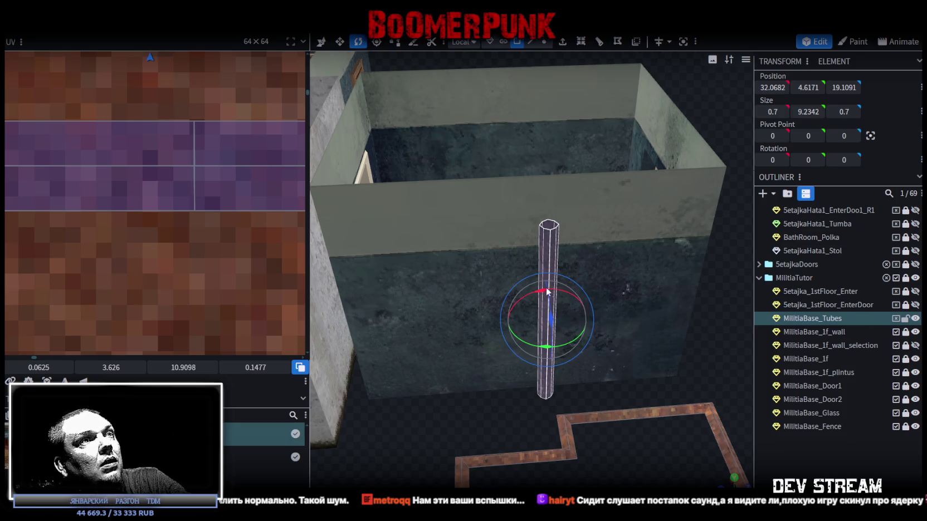
{"action": "mouse_move", "coordinate": [541, 295]}
{"action": "left_mouse_down"}
{"action": "mouse_move", "coordinate": [390, 372]}
{"action": "mouse_move", "coordinate": [491, 393]}
{"action": "mouse_move", "coordinate": [719, 384]}
{"action": "mouse_move", "coordinate": [605, 353]}
{"action": "mouse_move", "coordinate": [466, 234]}
{"action": "mouse_move", "coordinate": [696, 229]}
{"action": "mouse_move", "coordinate": [657, 251]}
{"action": "left_mouse_up"}
{"action": "key", "text": "v"}
{"action": "mouse_move", "coordinate": [568, 334]}
{"action": "left_mouse_down"}
{"action": "mouse_move", "coordinate": [564, 234]}
{"action": "mouse_move", "coordinate": [434, 376]}
{"action": "left_mouse_up"}
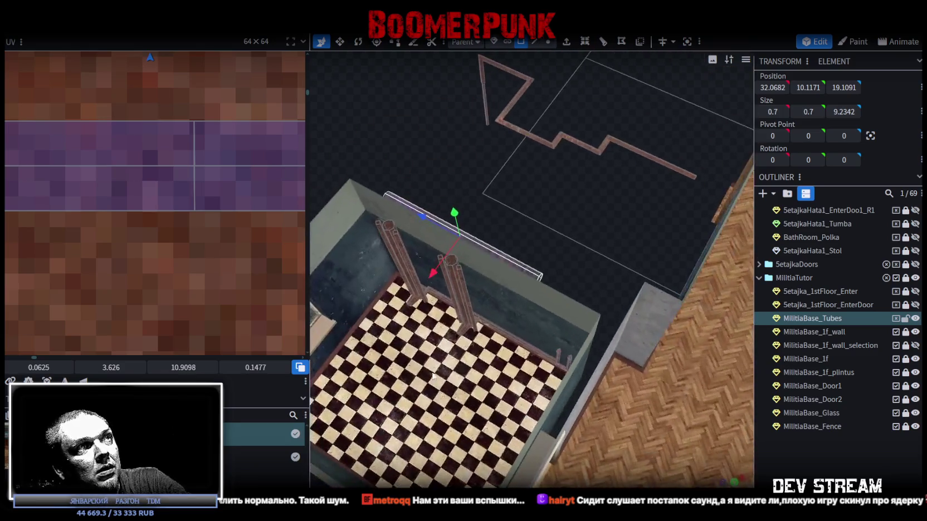
{"action": "left_click_drag", "start_coordinate": [411, 222], "coordinate": [662, 351]}
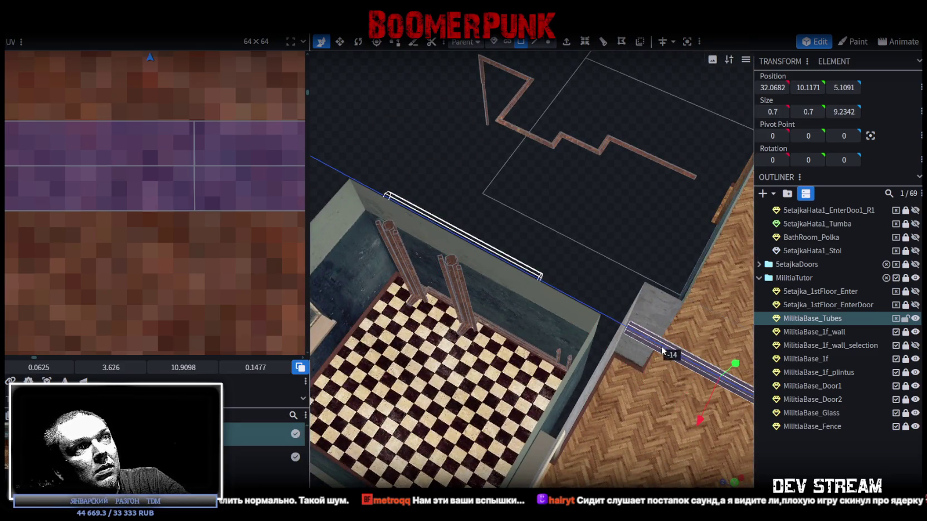
{"action": "mouse_move", "coordinate": [656, 347]}
{"action": "left_mouse_down"}
{"action": "mouse_move", "coordinate": [653, 338]}
{"action": "mouse_move", "coordinate": [667, 350]}
{"action": "mouse_move", "coordinate": [497, 336]}
{"action": "mouse_move", "coordinate": [607, 349]}
{"action": "left_mouse_up"}
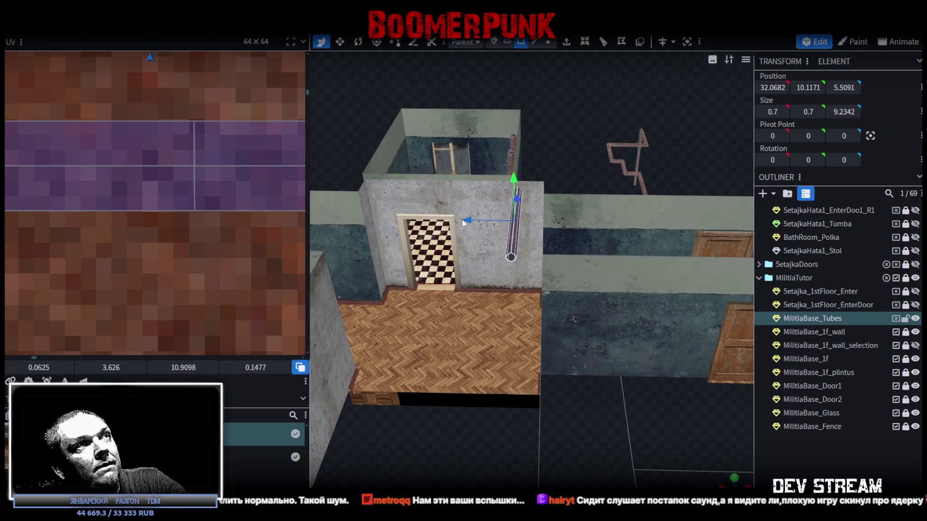
Move the horizontal pipe to X 32.9682 and lower it to Y 9.8171.
{"action": "left_click_drag", "start_coordinate": [462, 219], "coordinate": [484, 226]}
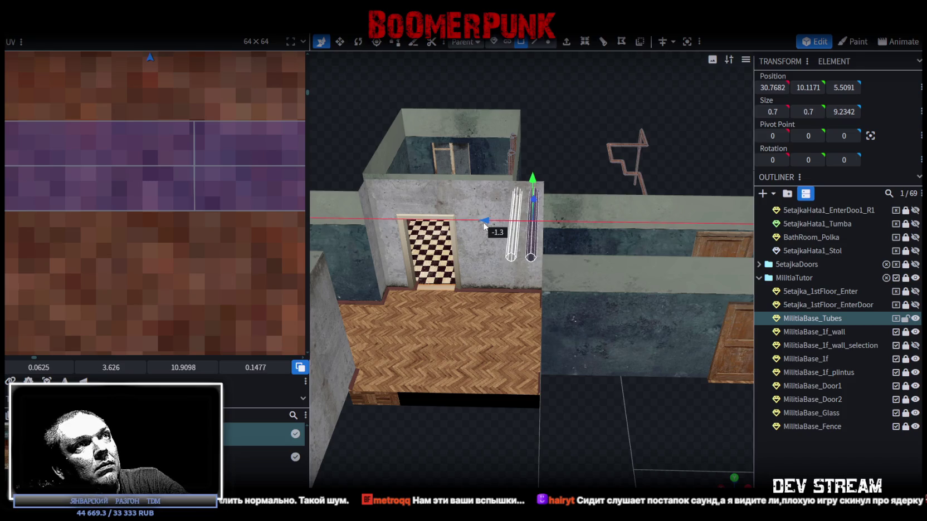
{"action": "left_click_drag", "start_coordinate": [484, 226], "coordinate": [505, 223]}
{"action": "mouse_move", "coordinate": [524, 131]}
{"action": "left_mouse_down"}
{"action": "mouse_move", "coordinate": [553, 161]}
{"action": "mouse_move", "coordinate": [548, 142]}
{"action": "mouse_move", "coordinate": [558, 137]}
{"action": "mouse_move", "coordinate": [660, 125]}
{"action": "mouse_move", "coordinate": [655, 78]}
{"action": "mouse_move", "coordinate": [539, 147]}
{"action": "mouse_move", "coordinate": [509, 210]}
{"action": "mouse_move", "coordinate": [492, 203]}
{"action": "mouse_move", "coordinate": [504, 204]}
{"action": "left_mouse_up"}
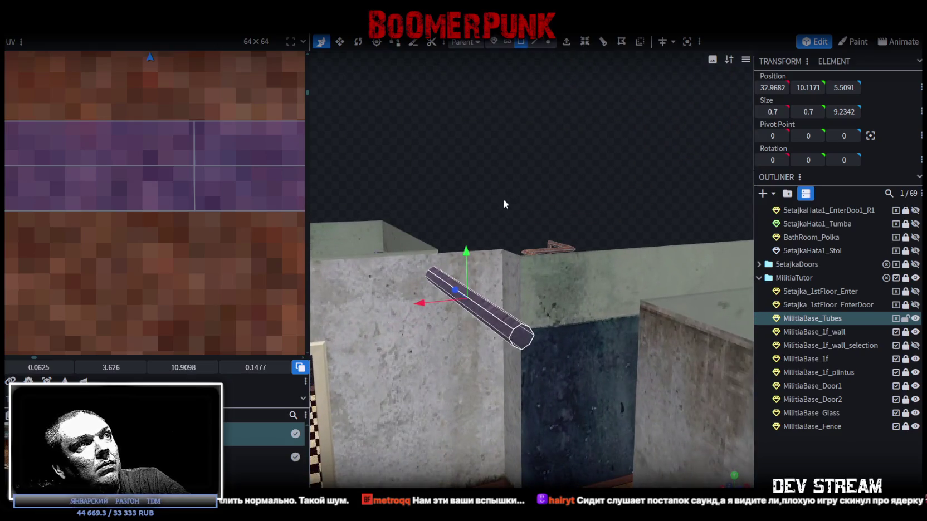
{"action": "mouse_move", "coordinate": [472, 261]}
{"action": "left_mouse_down"}
{"action": "mouse_move", "coordinate": [439, 200]}
{"action": "mouse_move", "coordinate": [275, 293]}
{"action": "mouse_move", "coordinate": [527, 301]}
{"action": "mouse_move", "coordinate": [471, 321]}
{"action": "mouse_move", "coordinate": [437, 217]}
{"action": "mouse_move", "coordinate": [483, 134]}
{"action": "left_mouse_up"}
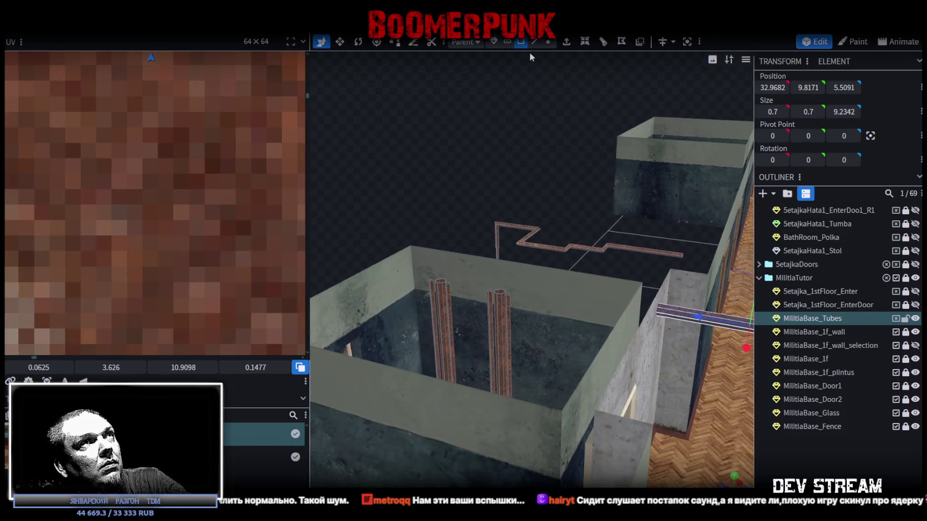
Select the two vertical tubes' top vertices and set their height to 11.
{"action": "left_click", "coordinate": [546, 43]}
{"action": "mouse_move", "coordinate": [490, 229]}
{"action": "left_mouse_down"}
{"action": "mouse_move", "coordinate": [516, 243]}
{"action": "mouse_move", "coordinate": [453, 267]}
{"action": "mouse_move", "coordinate": [522, 283]}
{"action": "mouse_move", "coordinate": [418, 270]}
{"action": "mouse_move", "coordinate": [552, 322]}
{"action": "mouse_move", "coordinate": [563, 215]}
{"action": "left_mouse_up"}
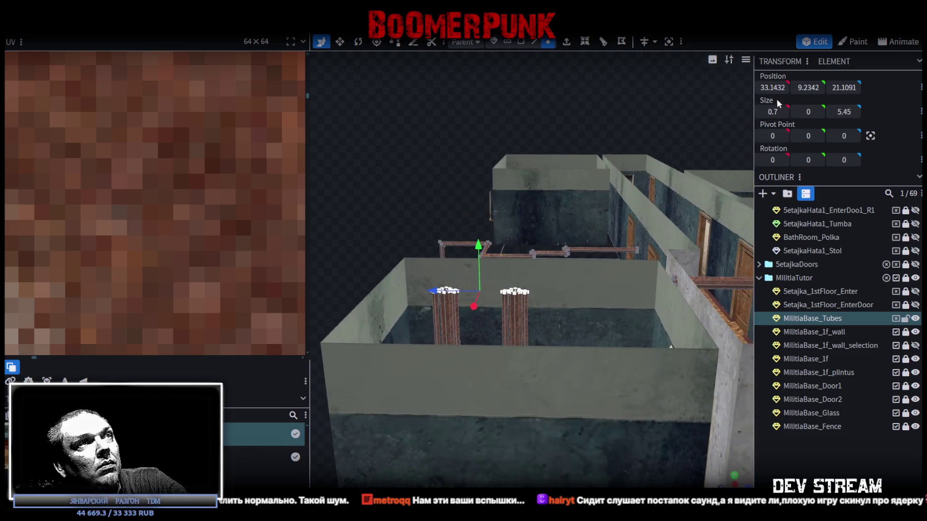
{"action": "key", "text": "Return"}
Inspect the raised tube tops by the wall and select the horizontal pipe piece.
{"action": "mouse_move", "coordinate": [664, 171]}
{"action": "left_mouse_down"}
{"action": "mouse_move", "coordinate": [419, 189]}
{"action": "mouse_move", "coordinate": [516, 246]}
{"action": "left_mouse_up"}
{"action": "scroll", "coordinate": [357, 177], "scroll_direction": "up", "scroll_amount": 5}
{"action": "scroll", "coordinate": [354, 167], "scroll_direction": "up", "scroll_amount": 2}
{"action": "scroll", "coordinate": [354, 167], "scroll_direction": "down", "scroll_amount": 5}
{"action": "scroll", "coordinate": [506, 239], "scroll_direction": "up", "scroll_amount": 3}
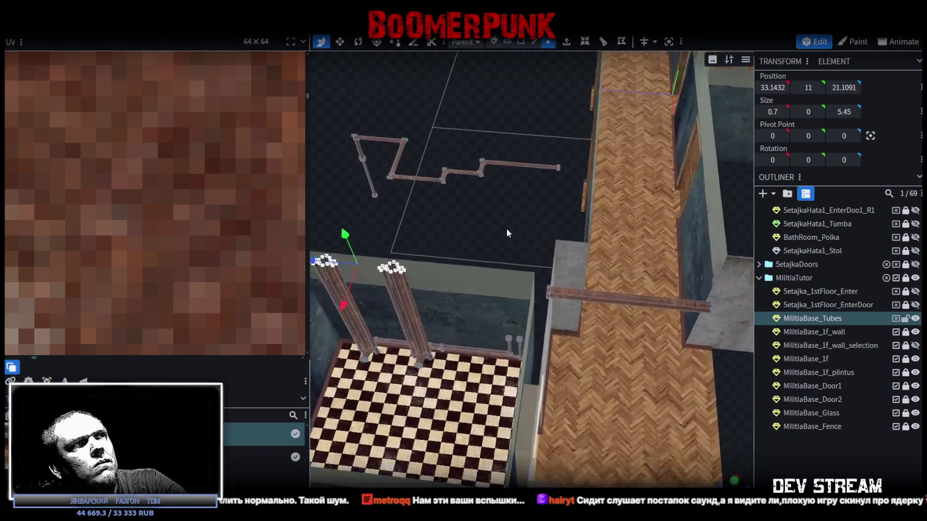
{"action": "scroll", "coordinate": [503, 258], "scroll_direction": "up", "scroll_amount": 3}
{"action": "mouse_move", "coordinate": [510, 255]}
{"action": "left_mouse_down"}
{"action": "mouse_move", "coordinate": [484, 246]}
{"action": "mouse_move", "coordinate": [463, 302]}
{"action": "mouse_move", "coordinate": [508, 324]}
{"action": "mouse_move", "coordinate": [560, 243]}
{"action": "mouse_move", "coordinate": [312, 329]}
{"action": "mouse_move", "coordinate": [474, 265]}
{"action": "mouse_move", "coordinate": [711, 340]}
{"action": "mouse_move", "coordinate": [495, 234]}
{"action": "mouse_move", "coordinate": [543, 194]}
{"action": "mouse_move", "coordinate": [638, 222]}
{"action": "mouse_move", "coordinate": [465, 293]}
{"action": "left_mouse_up"}
{"action": "left_click", "coordinate": [559, 167]}
{"action": "mouse_move", "coordinate": [380, 218]}
{"action": "left_mouse_down"}
{"action": "mouse_move", "coordinate": [481, 172]}
{"action": "mouse_move", "coordinate": [424, 198]}
{"action": "mouse_move", "coordinate": [390, 306]}
{"action": "mouse_move", "coordinate": [478, 175]}
{"action": "mouse_move", "coordinate": [397, 230]}
{"action": "mouse_move", "coordinate": [414, 222]}
{"action": "mouse_move", "coordinate": [418, 237]}
{"action": "mouse_move", "coordinate": [451, 260]}
{"action": "mouse_move", "coordinate": [407, 248]}
{"action": "mouse_move", "coordinate": [435, 270]}
{"action": "mouse_move", "coordinate": [471, 263]}
{"action": "mouse_move", "coordinate": [356, 230]}
{"action": "mouse_move", "coordinate": [348, 234]}
{"action": "mouse_move", "coordinate": [362, 254]}
{"action": "mouse_move", "coordinate": [426, 271]}
{"action": "mouse_move", "coordinate": [352, 232]}
{"action": "mouse_move", "coordinate": [367, 243]}
{"action": "mouse_move", "coordinate": [558, 223]}
{"action": "mouse_move", "coordinate": [448, 287]}
{"action": "mouse_move", "coordinate": [456, 284]}
{"action": "left_mouse_up"}
Nudge the pipe slightly along X and delete the extra thin tube.
{"action": "mouse_move", "coordinate": [376, 225]}
{"action": "left_mouse_down"}
{"action": "mouse_move", "coordinate": [409, 189]}
{"action": "mouse_move", "coordinate": [449, 185]}
{"action": "left_mouse_up"}
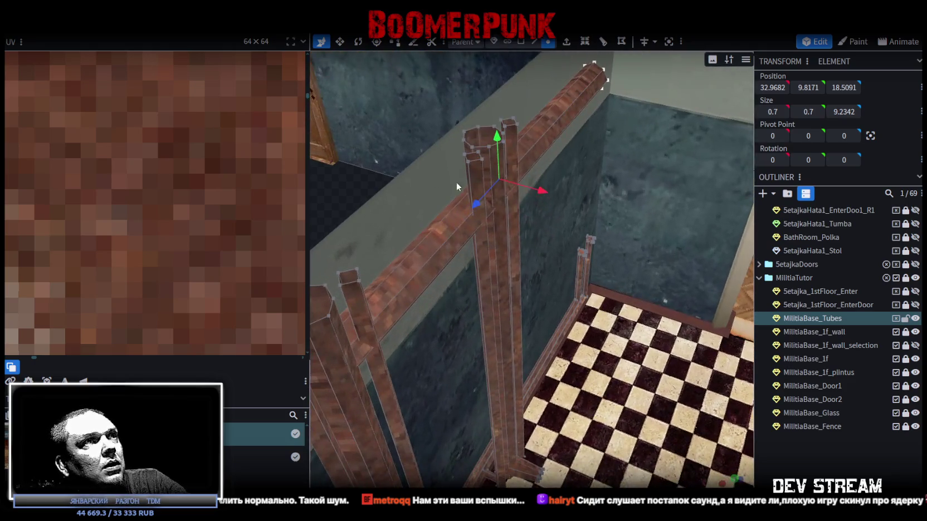
{"action": "mouse_move", "coordinate": [543, 191]}
{"action": "left_mouse_down"}
{"action": "mouse_move", "coordinate": [549, 199]}
{"action": "mouse_move", "coordinate": [365, 272]}
{"action": "mouse_move", "coordinate": [327, 243]}
{"action": "mouse_move", "coordinate": [390, 298]}
{"action": "mouse_move", "coordinate": [498, 333]}
{"action": "left_mouse_up"}
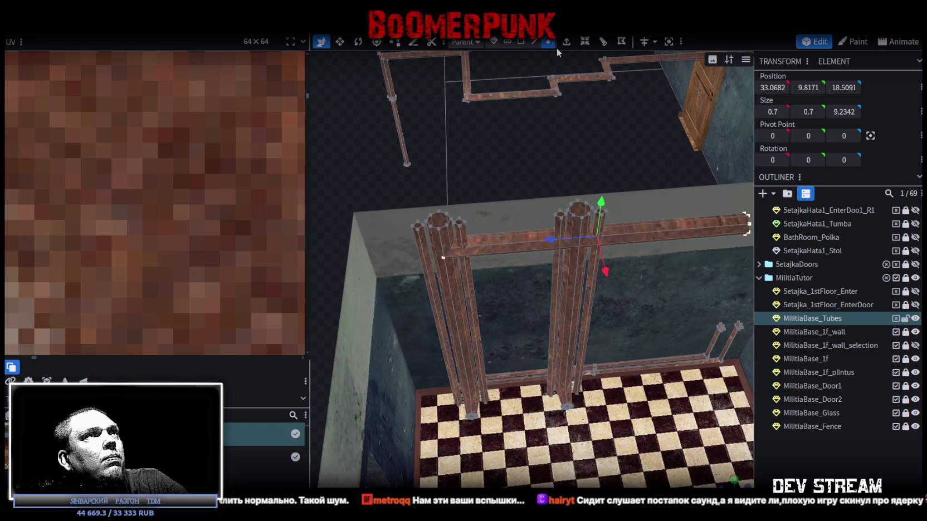
{"action": "left_click", "coordinate": [523, 43]}
{"action": "left_click", "coordinate": [475, 233]}
{"action": "mouse_move", "coordinate": [476, 231]}
{"action": "left_mouse_down"}
{"action": "mouse_move", "coordinate": [496, 317]}
{"action": "mouse_move", "coordinate": [481, 289]}
{"action": "mouse_move", "coordinate": [477, 301]}
{"action": "left_mouse_up"}
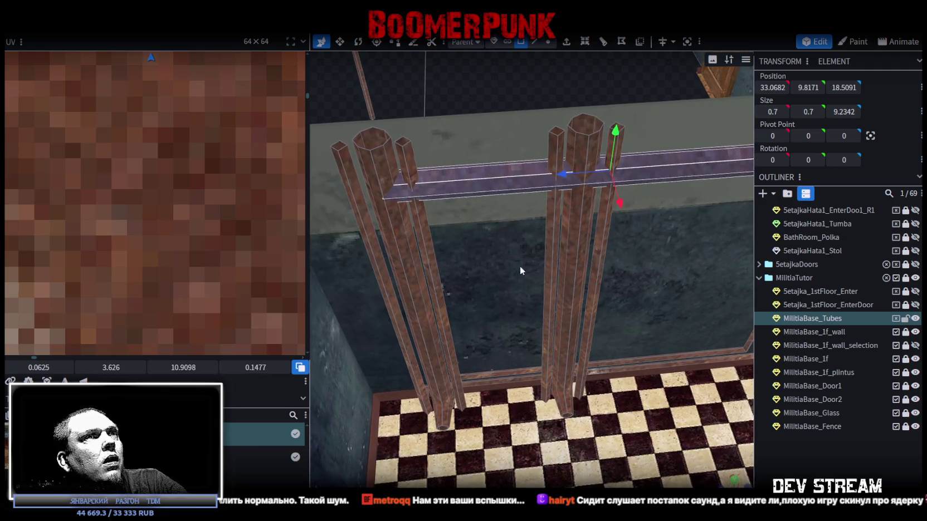
{"action": "left_click", "coordinate": [553, 274]}
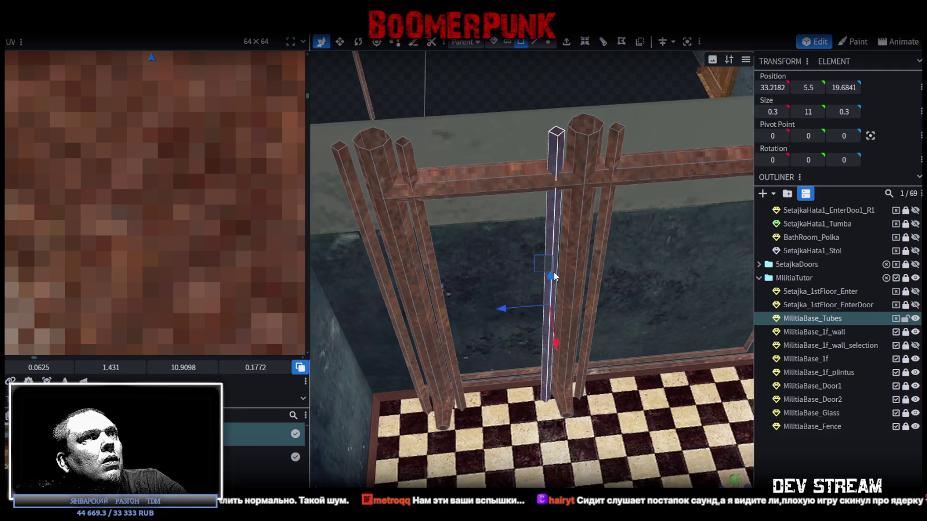
{"action": "left_click", "coordinate": [630, 279]}
{"action": "mouse_move", "coordinate": [628, 274]}
{"action": "left_mouse_down"}
{"action": "mouse_move", "coordinate": [519, 386]}
{"action": "mouse_move", "coordinate": [462, 397]}
{"action": "left_mouse_up"}
{"action": "left_click", "coordinate": [473, 385]}
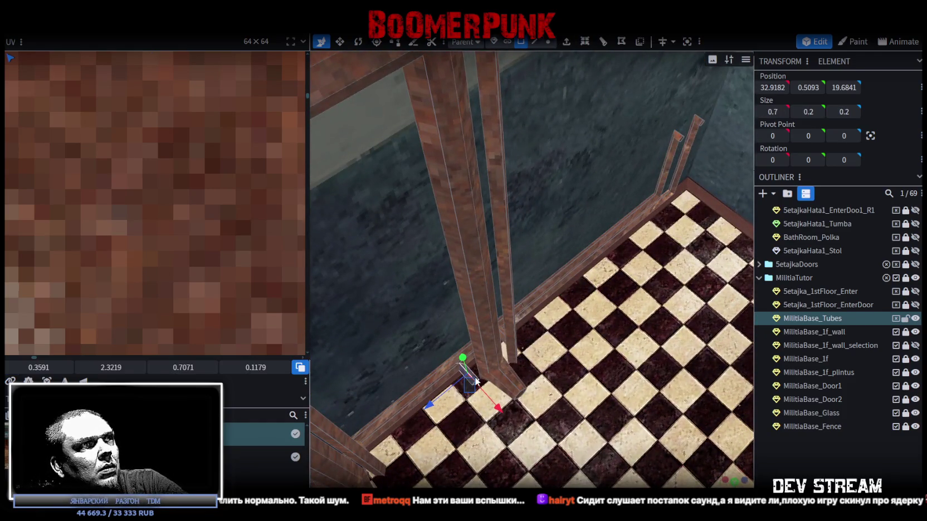
{"action": "mouse_move", "coordinate": [558, 392]}
{"action": "left_mouse_down"}
{"action": "mouse_move", "coordinate": [562, 363]}
{"action": "mouse_move", "coordinate": [535, 362]}
{"action": "left_mouse_up"}
{"action": "left_click", "coordinate": [530, 348]}
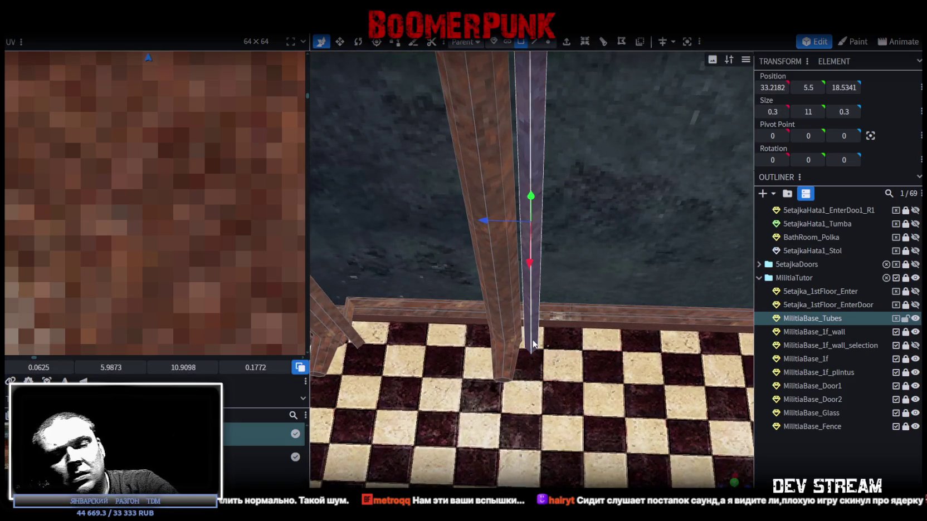
{"action": "key", "text": "Delete"}
Lower the top vertices of both thin pipes to height 8.
{"action": "left_click", "coordinate": [527, 334]}
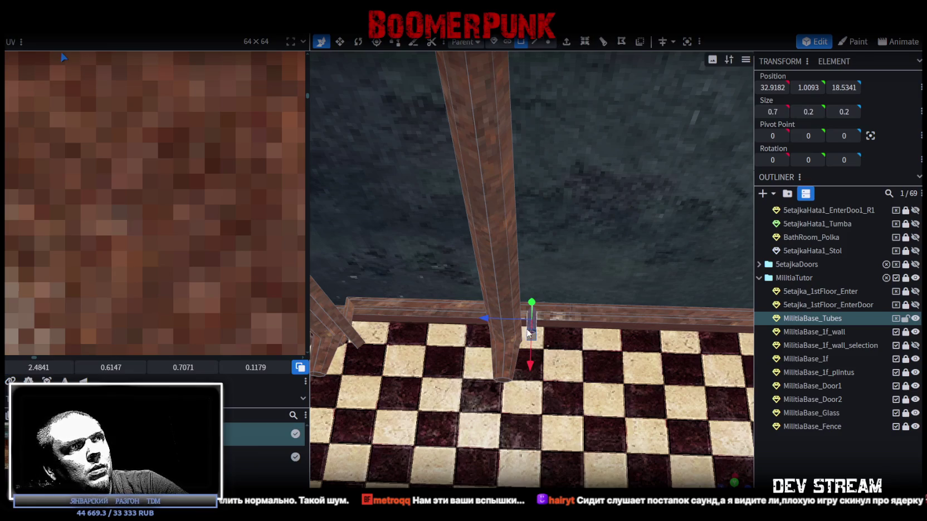
{"action": "left_click", "coordinate": [547, 356]}
{"action": "scroll", "coordinate": [546, 356], "scroll_direction": "down", "scroll_amount": 5}
{"action": "mouse_move", "coordinate": [547, 357]}
{"action": "left_mouse_down"}
{"action": "mouse_move", "coordinate": [583, 236]}
{"action": "mouse_move", "coordinate": [476, 113]}
{"action": "mouse_move", "coordinate": [492, 161]}
{"action": "mouse_move", "coordinate": [417, 147]}
{"action": "mouse_move", "coordinate": [479, 140]}
{"action": "left_mouse_up"}
{"action": "scroll", "coordinate": [485, 134], "scroll_direction": "up", "scroll_amount": 3}
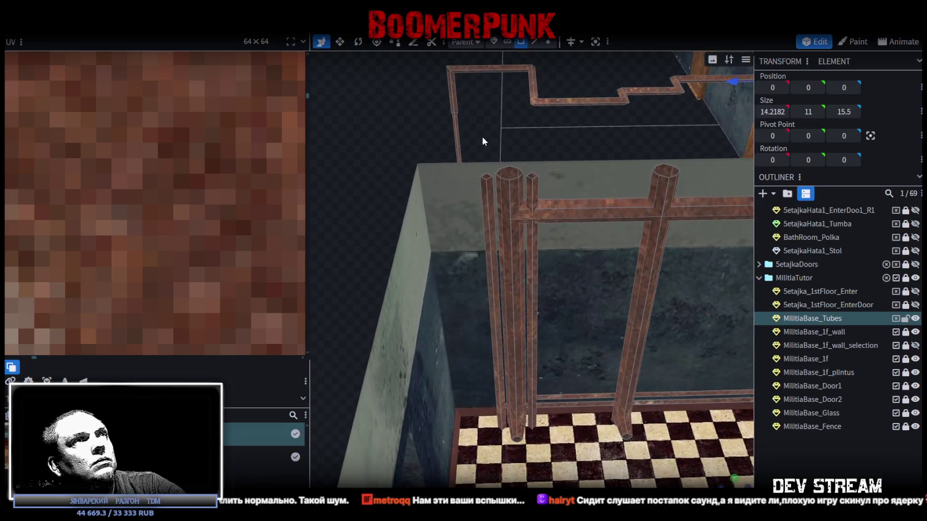
{"action": "left_click", "coordinate": [549, 44]}
{"action": "left_click", "coordinate": [532, 178]}
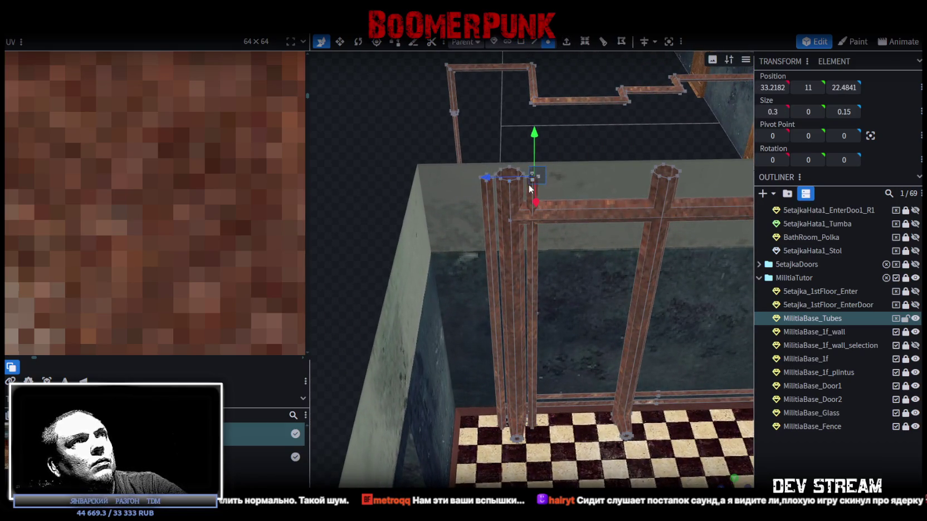
{"action": "left_click_drag", "start_coordinate": [534, 137], "coordinate": [532, 208]}
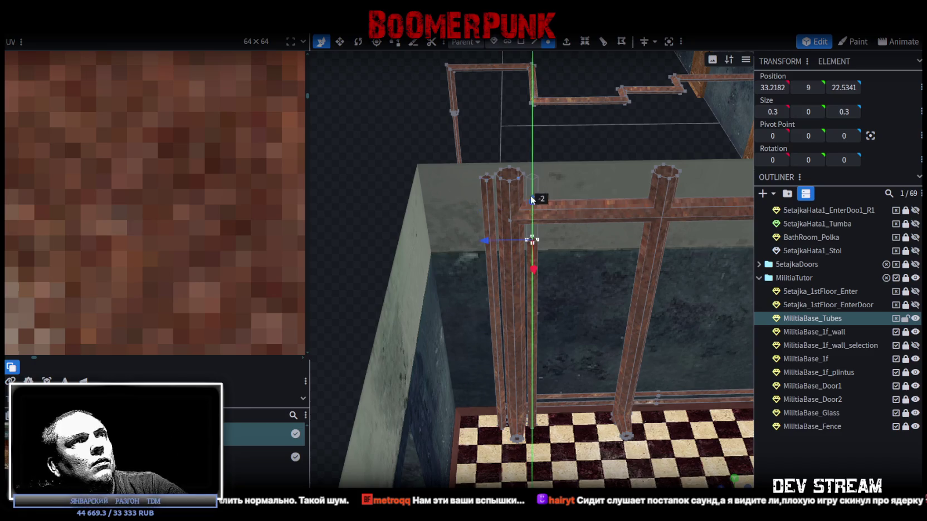
{"action": "left_click_drag", "start_coordinate": [478, 165], "coordinate": [491, 185]}
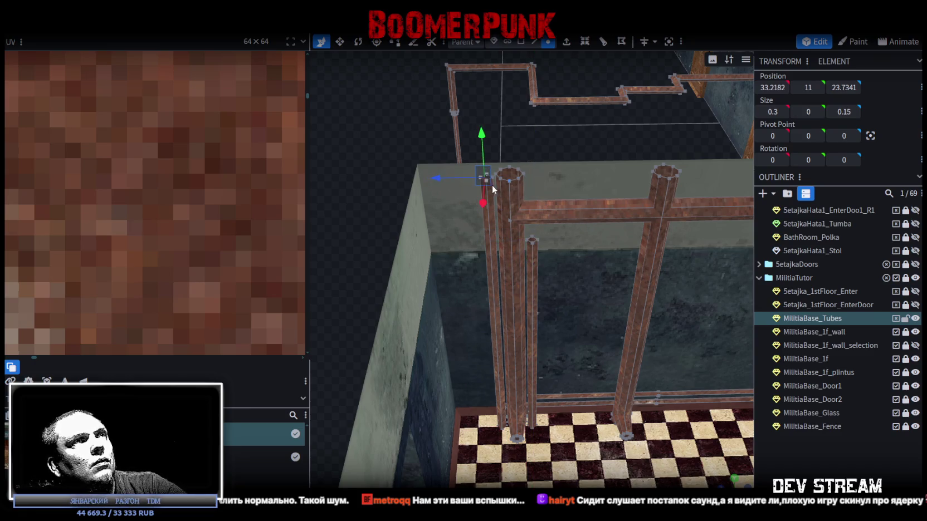
{"action": "left_click_drag", "start_coordinate": [484, 137], "coordinate": [487, 195]}
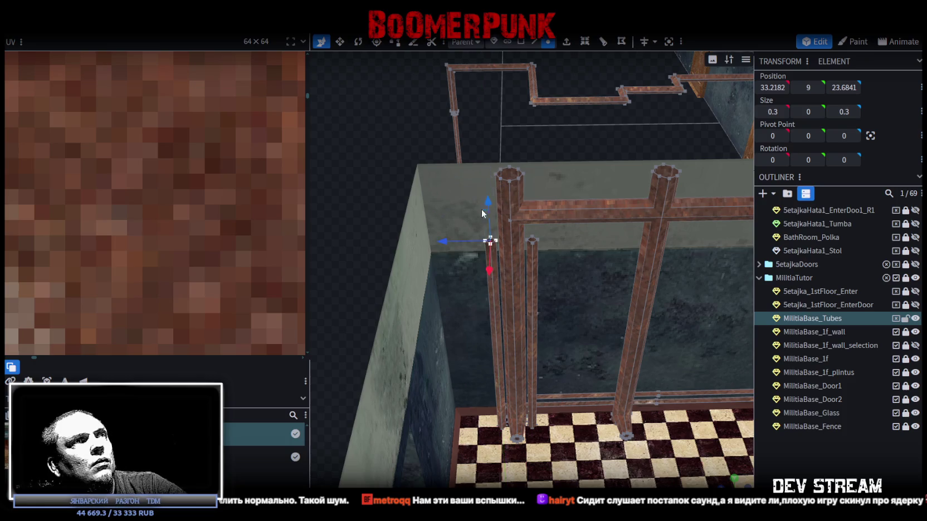
{"action": "left_click_drag", "start_coordinate": [516, 269], "coordinate": [576, 230], "text": "shift"}
{"action": "left_click_drag", "start_coordinate": [507, 201], "coordinate": [513, 240]}
Raise the thin pipe tops back up to height 9.
{"action": "left_click_drag", "start_coordinate": [508, 293], "coordinate": [366, 217]}
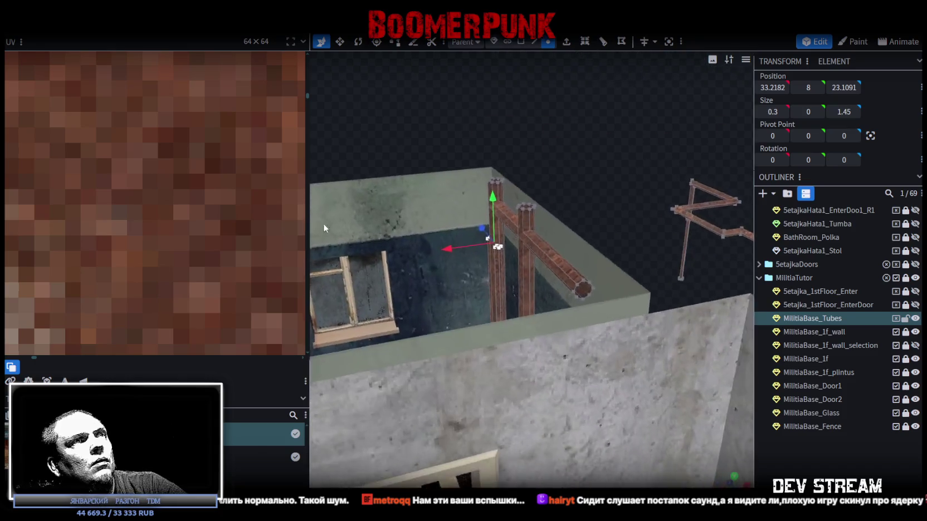
{"action": "scroll", "coordinate": [373, 218], "scroll_direction": "up", "scroll_amount": 2}
{"action": "scroll", "coordinate": [388, 212], "scroll_direction": "up", "scroll_amount": 2}
{"action": "scroll", "coordinate": [399, 206], "scroll_direction": "up", "scroll_amount": 2}
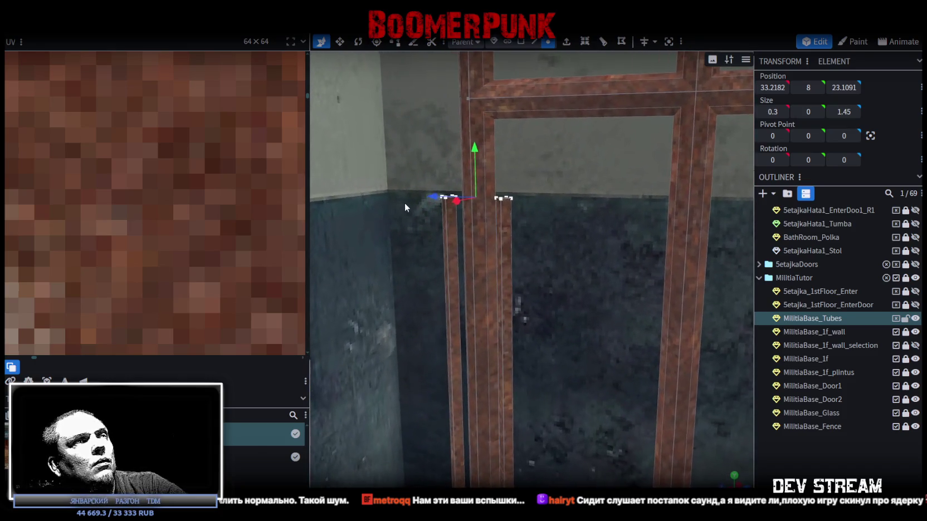
{"action": "scroll", "coordinate": [390, 207], "scroll_direction": "up", "scroll_amount": 2}
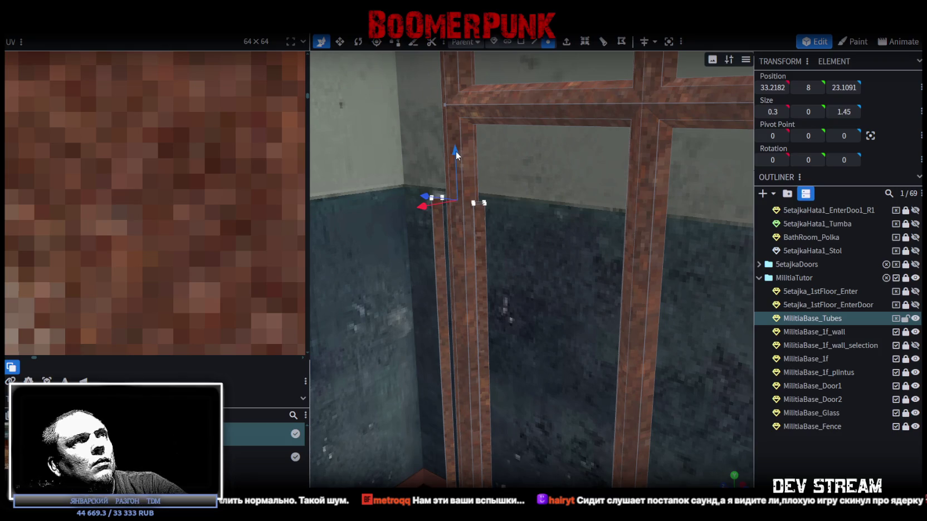
{"action": "left_click_drag", "start_coordinate": [450, 155], "coordinate": [480, 228]}
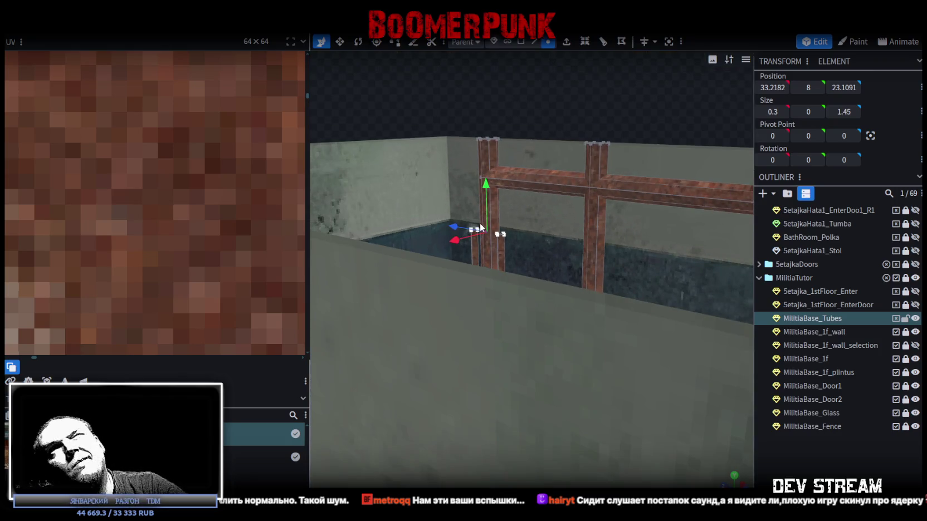
{"action": "scroll", "coordinate": [523, 272], "scroll_direction": "up", "scroll_amount": 3}
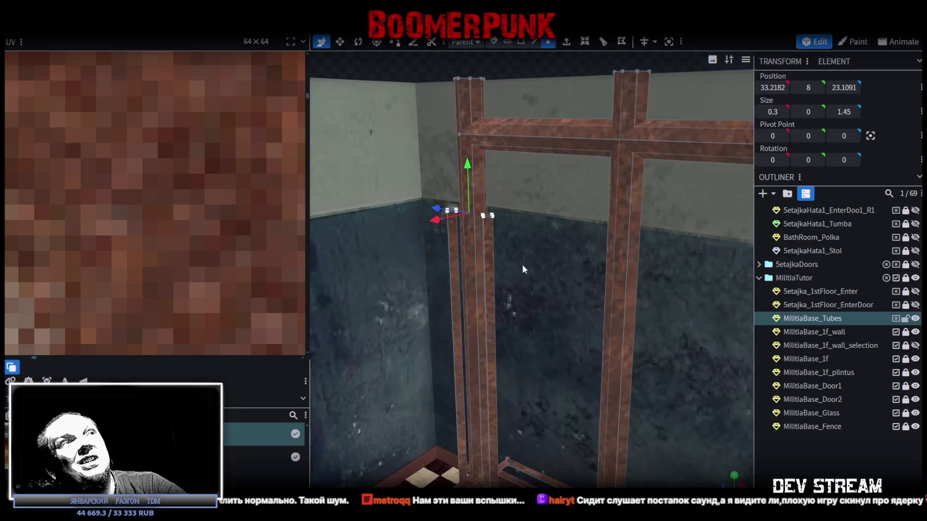
{"action": "scroll", "coordinate": [519, 257], "scroll_direction": "down", "scroll_amount": 3}
{"action": "left_click_drag", "start_coordinate": [428, 137], "coordinate": [423, 142]}
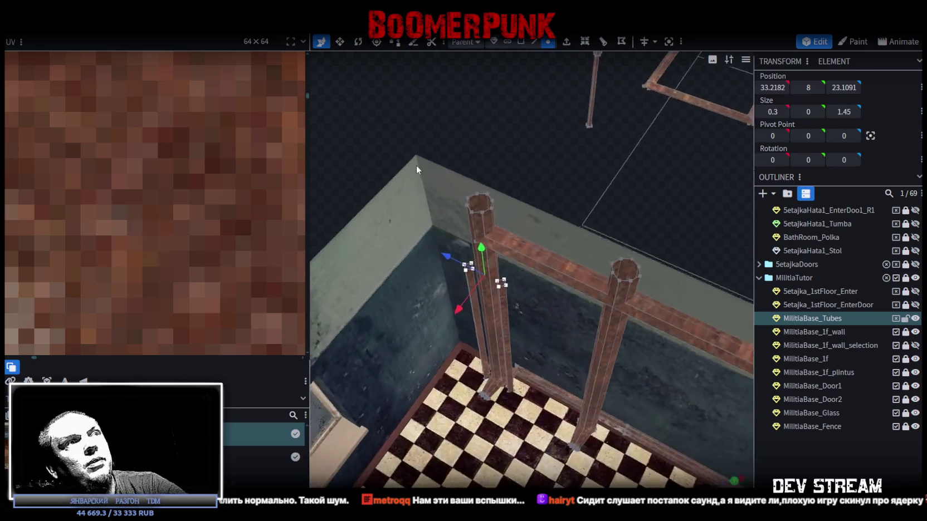
{"action": "scroll", "coordinate": [424, 146], "scroll_direction": "up", "scroll_amount": 3}
{"action": "left_click_drag", "start_coordinate": [515, 119], "coordinate": [475, 137]}
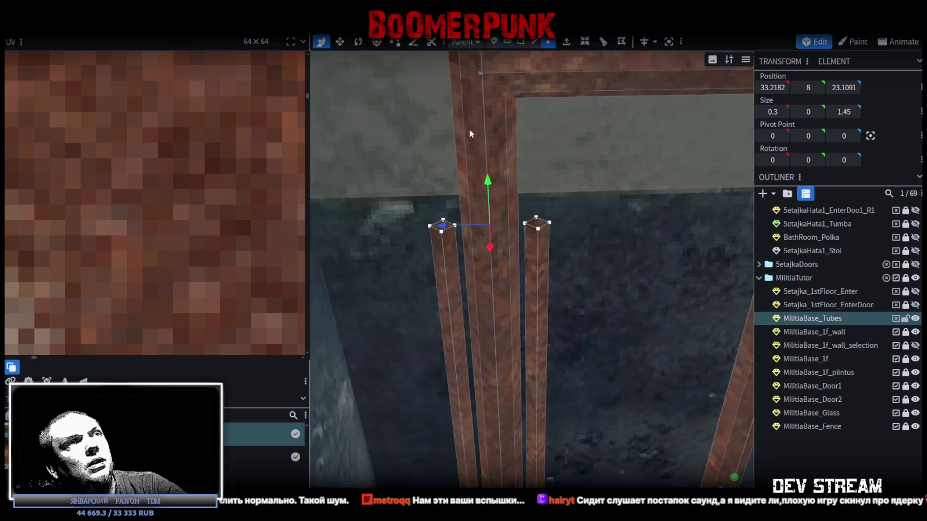
{"action": "scroll", "coordinate": [549, 185], "scroll_direction": "down", "scroll_amount": 2}
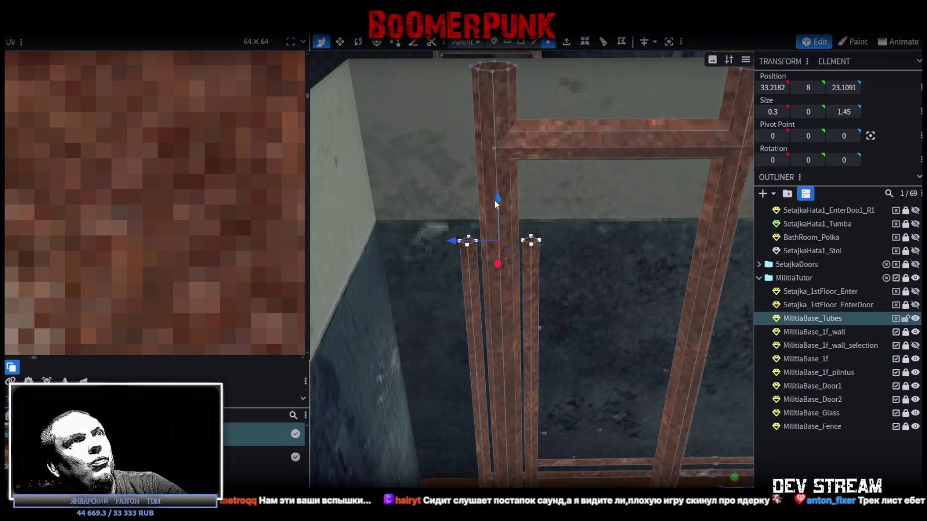
{"action": "left_click_drag", "start_coordinate": [495, 204], "coordinate": [491, 141]}
Orbit around the room corner to check the levelled pipe tops.
{"action": "scroll", "coordinate": [465, 146], "scroll_direction": "down", "scroll_amount": 2}
{"action": "mouse_move", "coordinate": [421, 150]}
{"action": "left_mouse_down"}
{"action": "mouse_move", "coordinate": [507, 157]}
{"action": "mouse_move", "coordinate": [399, 151]}
{"action": "left_mouse_up"}
{"action": "scroll", "coordinate": [400, 149], "scroll_direction": "up", "scroll_amount": 2}
{"action": "scroll", "coordinate": [400, 139], "scroll_direction": "up", "scroll_amount": 2}
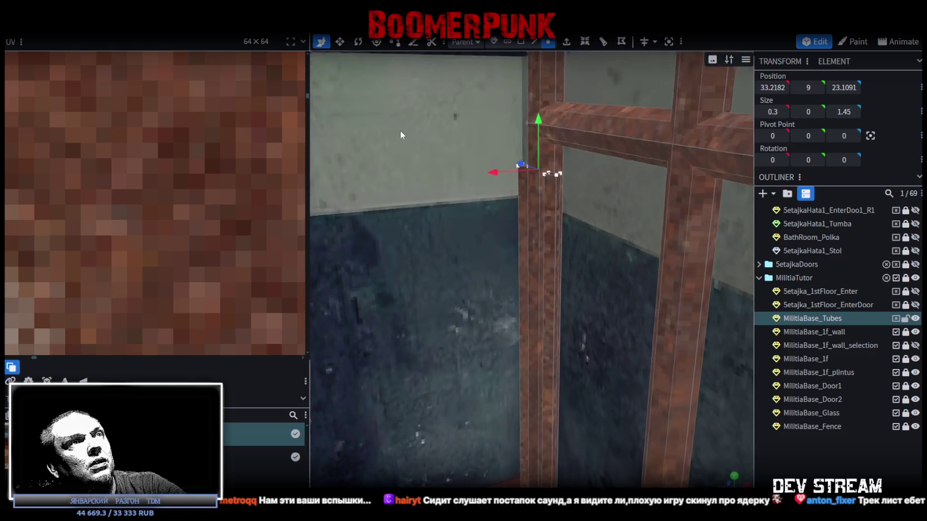
{"action": "scroll", "coordinate": [395, 126], "scroll_direction": "down", "scroll_amount": 2}
{"action": "mouse_move", "coordinate": [388, 112]}
{"action": "left_mouse_down"}
{"action": "mouse_move", "coordinate": [406, 137]}
{"action": "mouse_move", "coordinate": [532, 219]}
{"action": "mouse_move", "coordinate": [472, 261]}
{"action": "mouse_move", "coordinate": [417, 277]}
{"action": "mouse_move", "coordinate": [409, 273]}
{"action": "mouse_move", "coordinate": [427, 269]}
{"action": "mouse_move", "coordinate": [395, 260]}
{"action": "mouse_move", "coordinate": [408, 250]}
{"action": "mouse_move", "coordinate": [483, 253]}
{"action": "mouse_move", "coordinate": [546, 263]}
{"action": "mouse_move", "coordinate": [536, 274]}
{"action": "left_mouse_up"}
{"action": "mouse_move", "coordinate": [536, 274]}
{"action": "right_mouse_down"}
{"action": "mouse_move", "coordinate": [526, 273]}
{"action": "mouse_move", "coordinate": [565, 317]}
{"action": "right_mouse_up"}
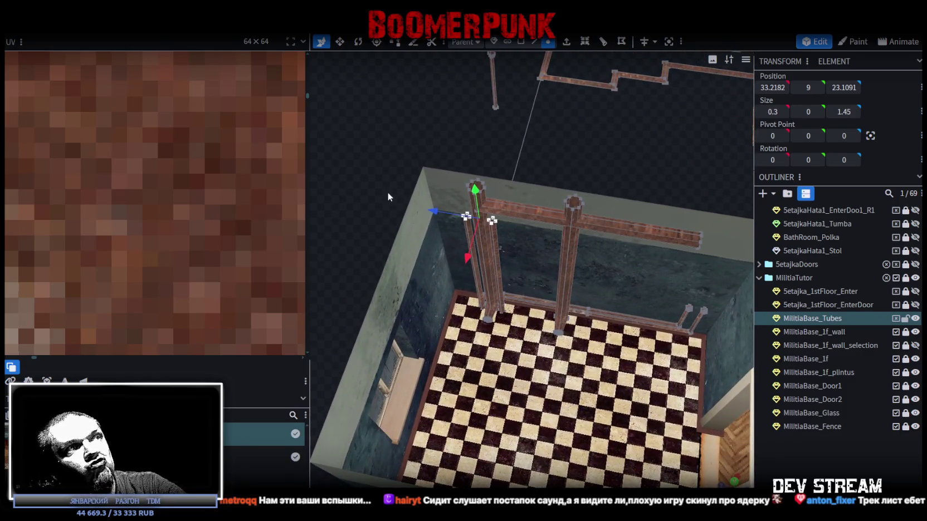
{"action": "scroll", "coordinate": [407, 186], "scroll_direction": "up", "scroll_amount": 5}
{"action": "mouse_move", "coordinate": [407, 187]}
{"action": "left_mouse_down"}
{"action": "mouse_move", "coordinate": [383, 167]}
{"action": "mouse_move", "coordinate": [398, 163]}
{"action": "left_mouse_up"}
{"action": "left_click", "coordinate": [534, 44]}
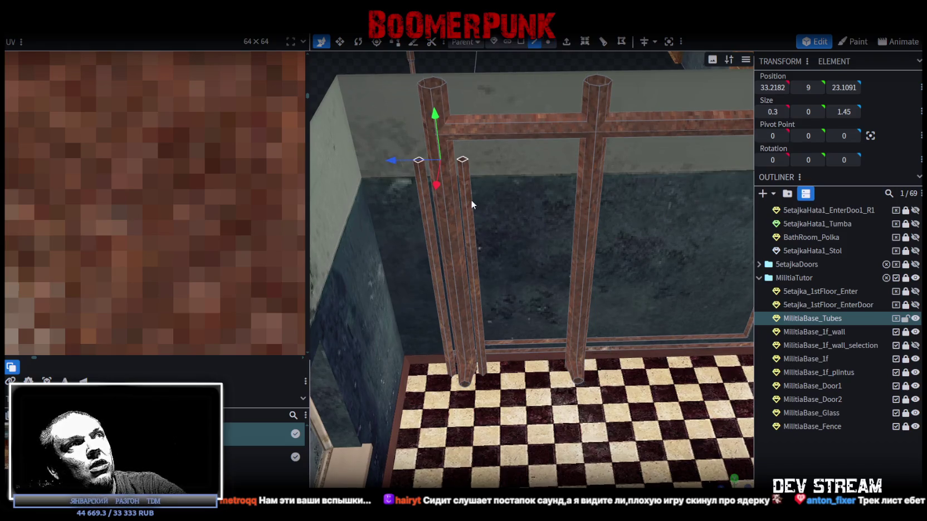
Loop cut the first thin pipe and raise the cut offset to 7.5.
{"action": "left_click", "coordinate": [465, 201]}
{"action": "left_click", "coordinate": [584, 44]}
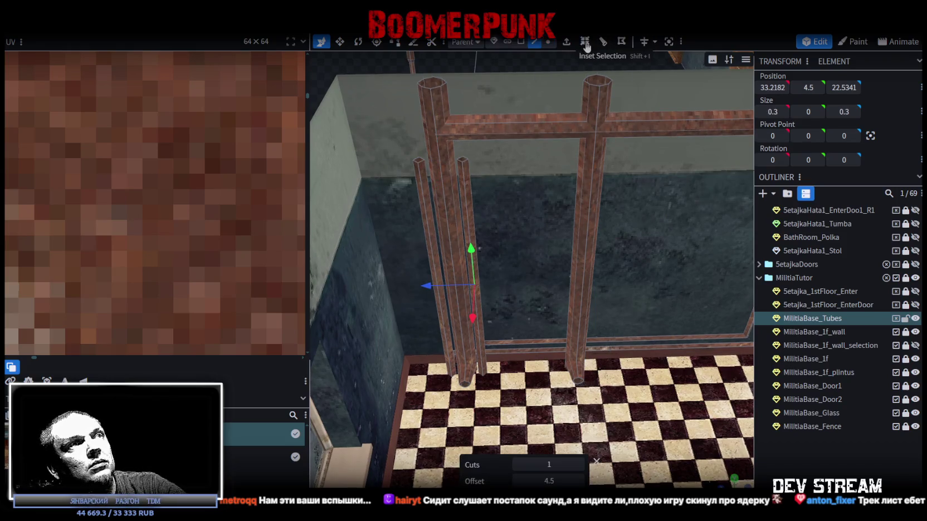
{"action": "left_click", "coordinate": [579, 481]}
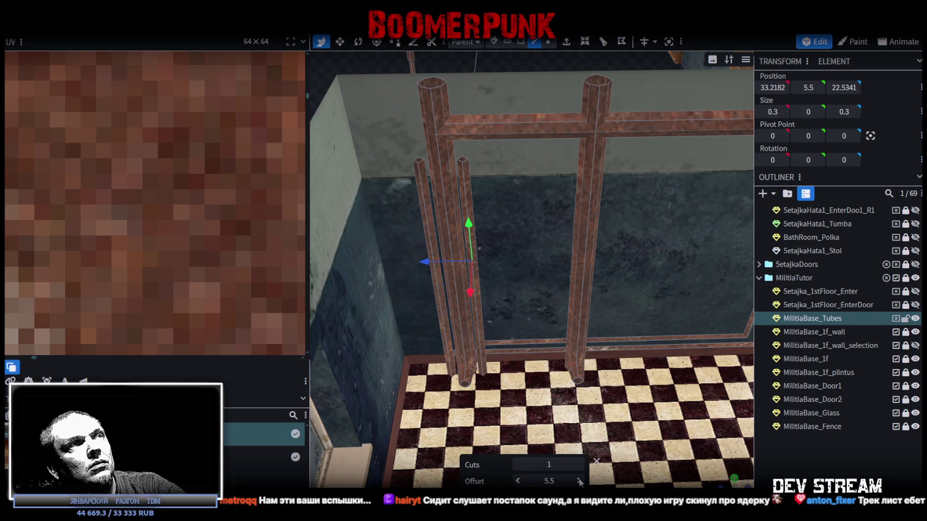
{"action": "left_click", "coordinate": [579, 481]}
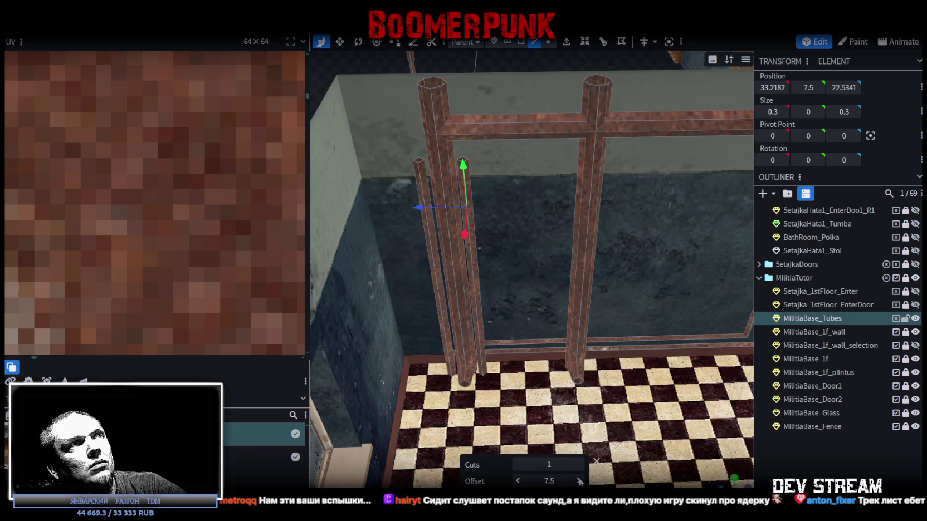
Loop cut the second thin pipe with the offset also at 7.5.
{"action": "left_click", "coordinate": [427, 225]}
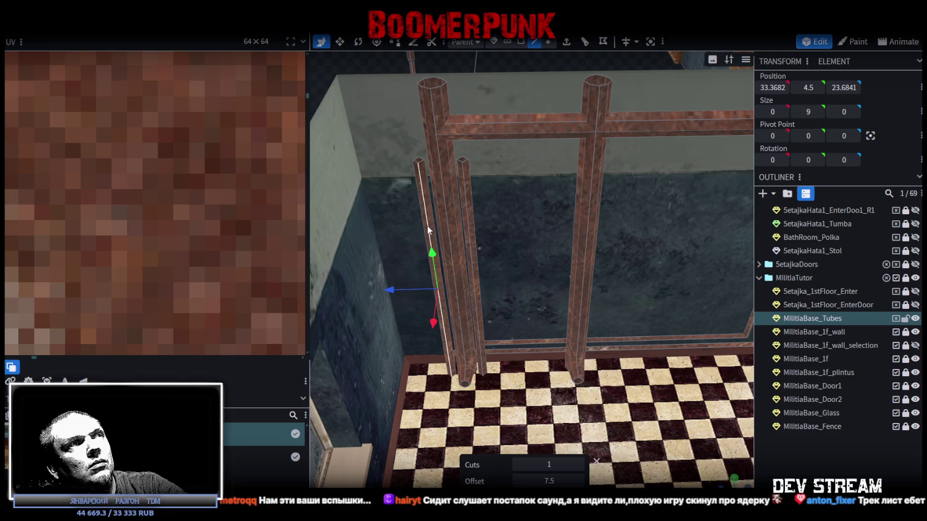
{"action": "left_click", "coordinate": [585, 42]}
{"action": "left_click", "coordinate": [579, 481]}
{"action": "left_click", "coordinate": [579, 480]}
{"action": "left_click", "coordinate": [579, 480]}
{"action": "scroll", "coordinate": [473, 267], "scroll_direction": "up", "scroll_amount": 3}
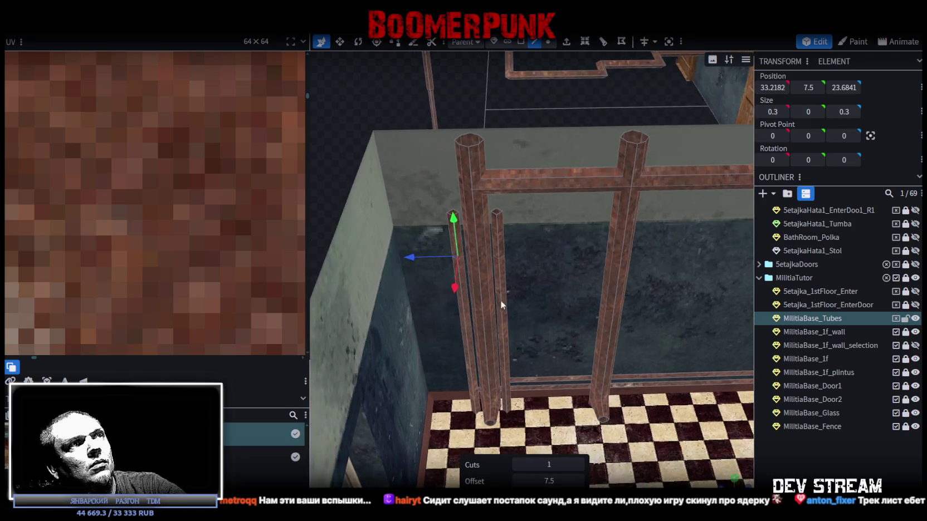
Add another loop cut near the right thin pipe's top.
{"action": "left_click", "coordinate": [487, 230]}
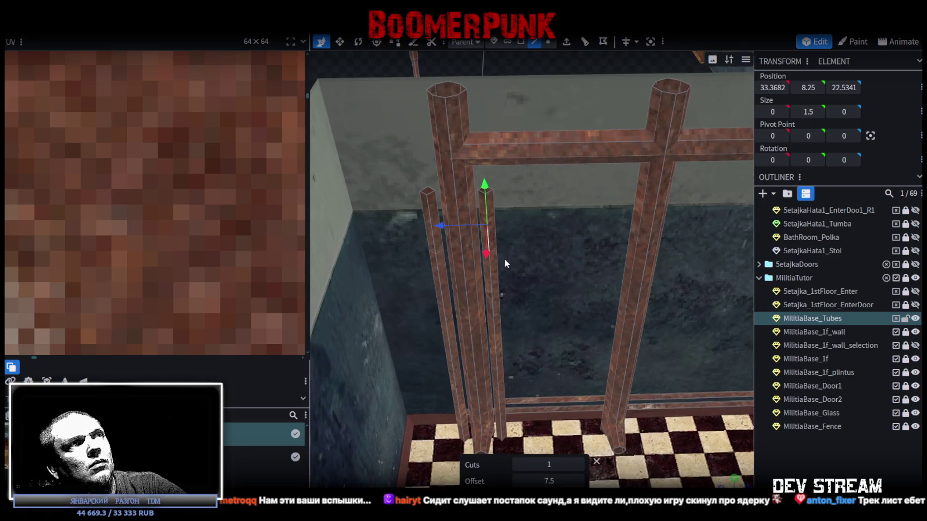
{"action": "left_click", "coordinate": [566, 41]}
{"action": "scroll", "coordinate": [440, 217], "scroll_direction": "up", "scroll_amount": 3}
{"action": "left_click", "coordinate": [383, 204]}
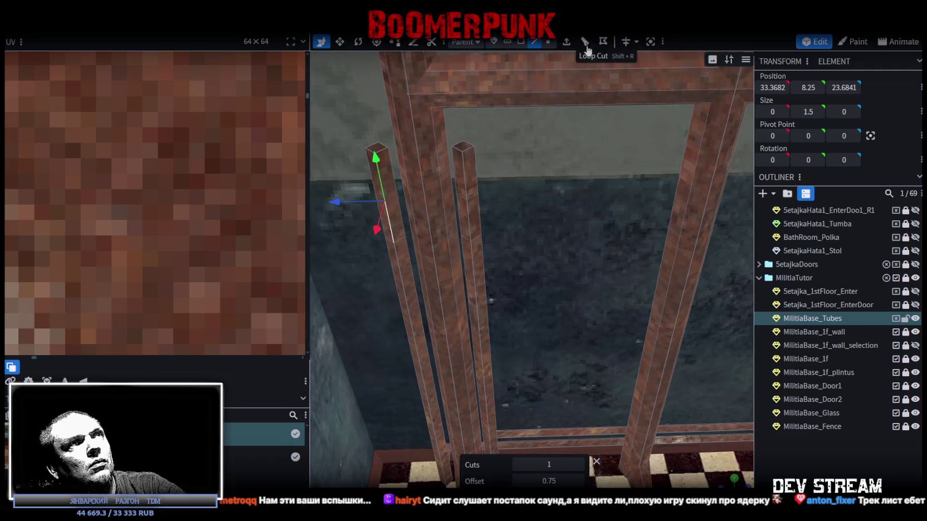
{"action": "left_click", "coordinate": [468, 220]}
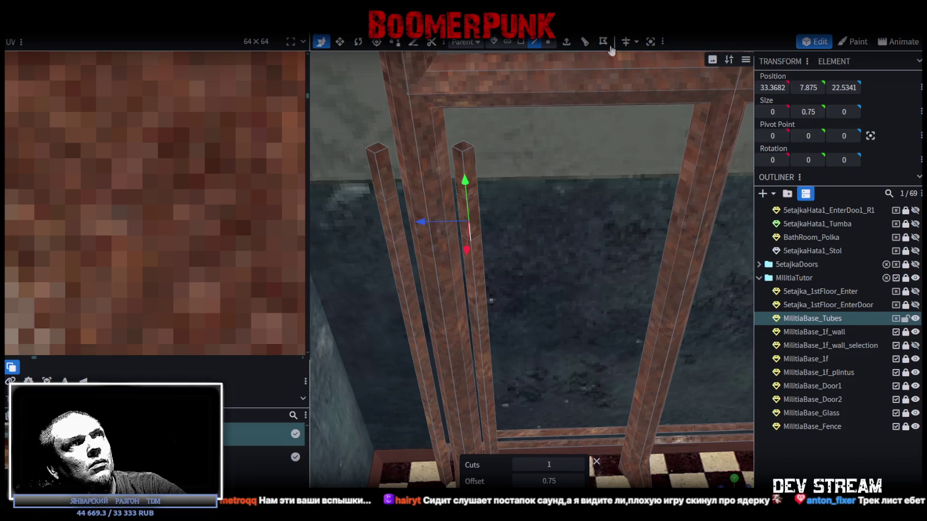
{"action": "left_click", "coordinate": [586, 45]}
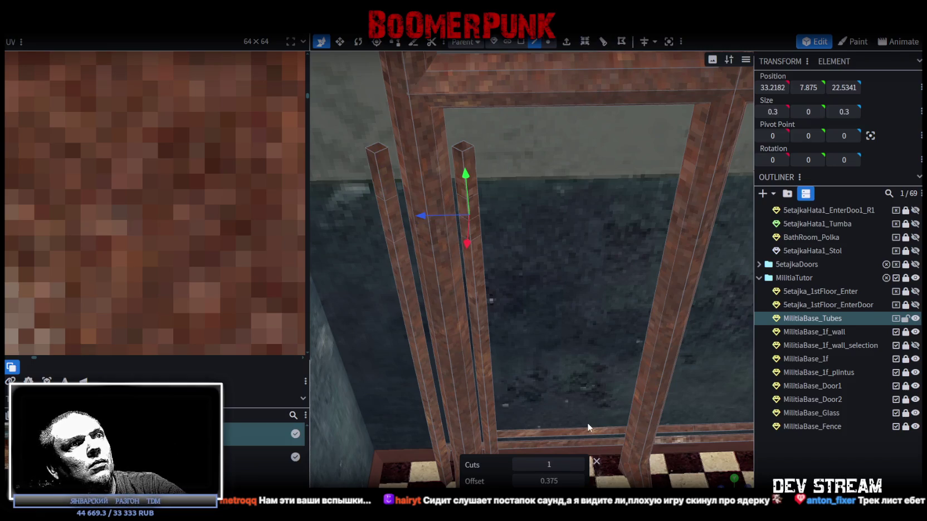
{"action": "left_click", "coordinate": [388, 219]}
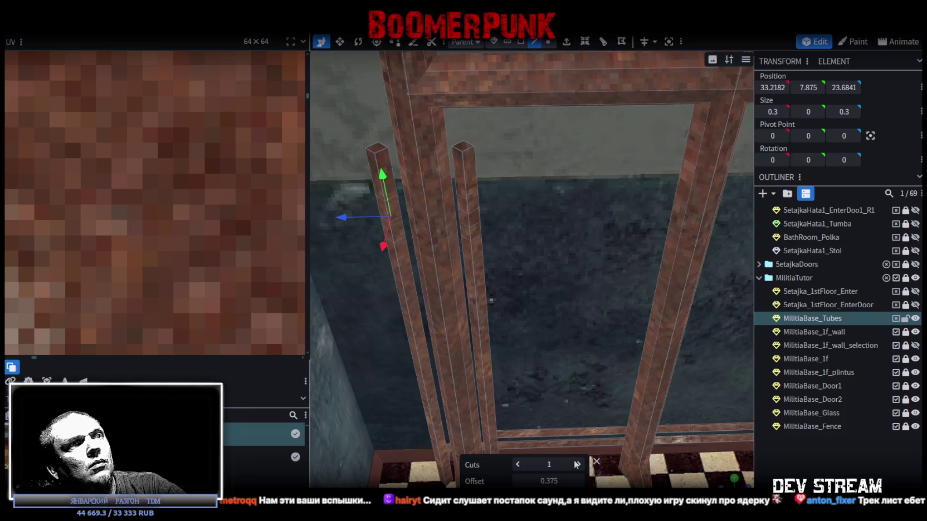
{"action": "left_click", "coordinate": [521, 41]}
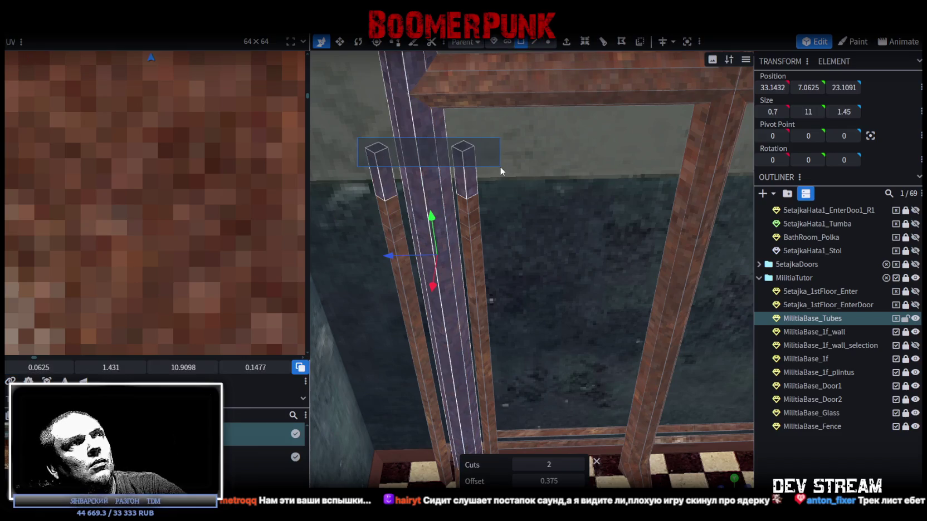
Rotate both pipes' top faces 90° to horizontal and shift them -0.5 on X.
{"action": "left_click", "coordinate": [460, 166]}
{"action": "left_click", "coordinate": [382, 152], "text": "shift"}
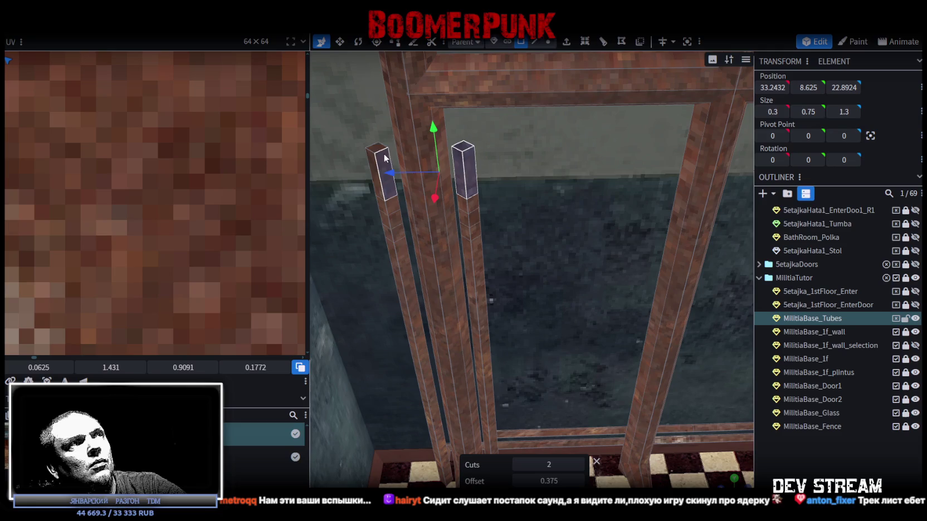
{"action": "mouse_move", "coordinate": [372, 157]}
{"action": "left_mouse_down"}
{"action": "mouse_move", "coordinate": [390, 178]}
{"action": "mouse_move", "coordinate": [532, 257]}
{"action": "mouse_move", "coordinate": [414, 244]}
{"action": "mouse_move", "coordinate": [420, 223]}
{"action": "left_mouse_up"}
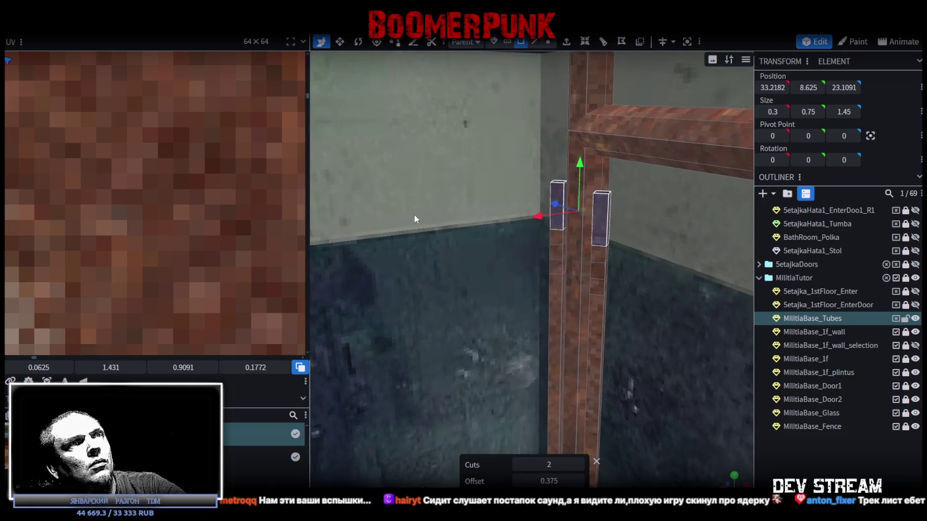
{"action": "left_click", "coordinate": [359, 45]}
{"action": "mouse_move", "coordinate": [523, 131]}
{"action": "left_mouse_down"}
{"action": "mouse_move", "coordinate": [560, 188]}
{"action": "mouse_move", "coordinate": [591, 115]}
{"action": "mouse_move", "coordinate": [611, 106]}
{"action": "left_mouse_up"}
{"action": "key", "text": "ctrl+z"}
{"action": "left_click_drag", "start_coordinate": [569, 178], "coordinate": [658, 76]}
{"action": "key", "text": "ctrl+z"}
{"action": "mouse_move", "coordinate": [569, 179]}
{"action": "left_mouse_down"}
{"action": "mouse_move", "coordinate": [595, 278]}
{"action": "mouse_move", "coordinate": [524, 283]}
{"action": "left_mouse_up"}
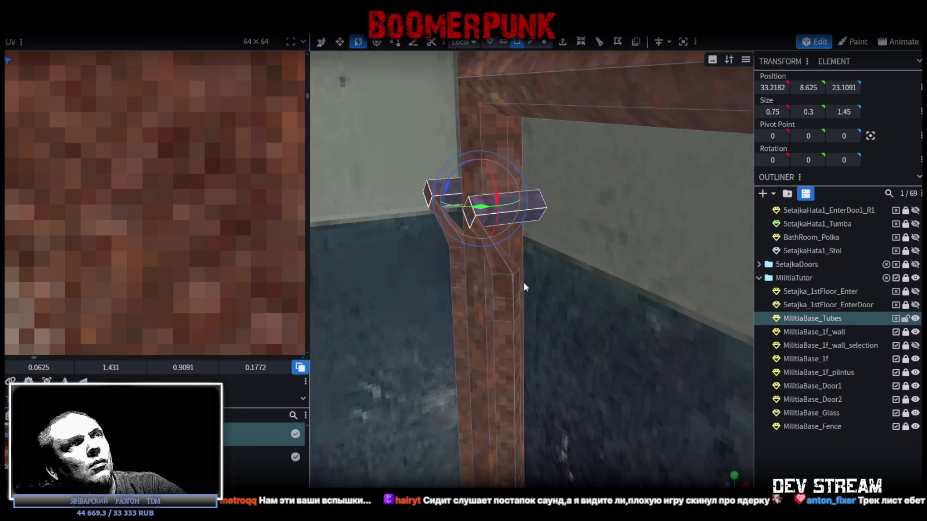
{"action": "key", "text": "v"}
{"action": "mouse_move", "coordinate": [438, 207]}
{"action": "left_mouse_down"}
{"action": "mouse_move", "coordinate": [487, 199]}
{"action": "mouse_move", "coordinate": [528, 271]}
{"action": "mouse_move", "coordinate": [381, 191]}
{"action": "mouse_move", "coordinate": [441, 194]}
{"action": "mouse_move", "coordinate": [481, 224]}
{"action": "left_mouse_up"}
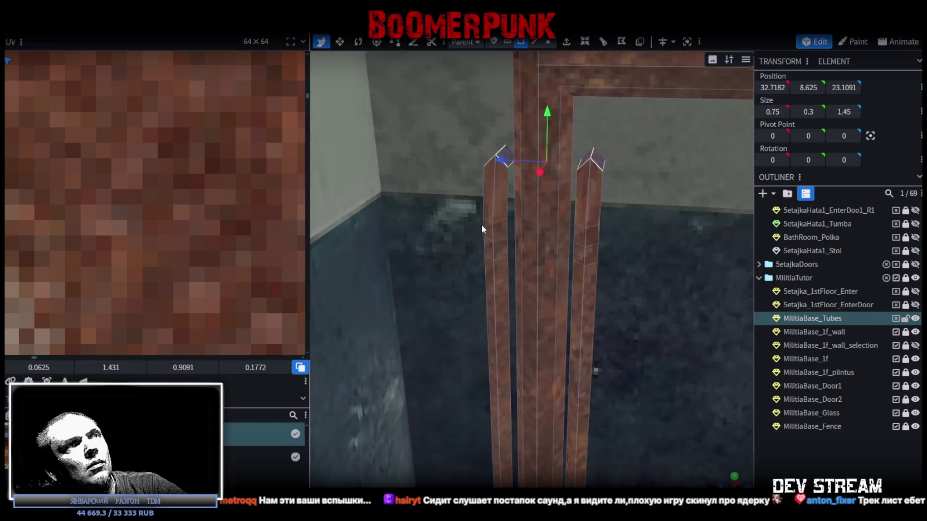
Rotate the row of elbow vertices by 45°.
{"action": "left_click", "coordinate": [549, 42]}
{"action": "mouse_move", "coordinate": [617, 185]}
{"action": "left_mouse_down"}
{"action": "mouse_move", "coordinate": [683, 214]}
{"action": "mouse_move", "coordinate": [650, 224]}
{"action": "left_mouse_up"}
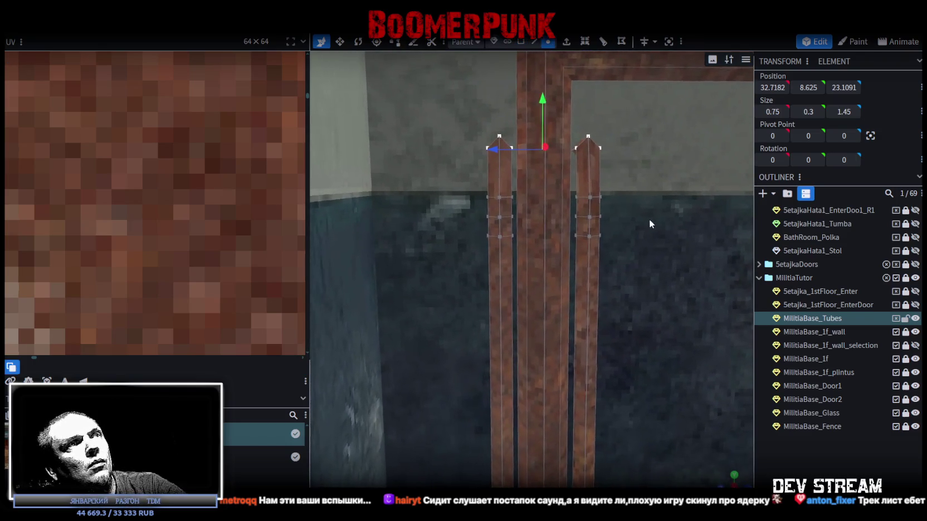
{"action": "mouse_move", "coordinate": [454, 174]}
{"action": "left_mouse_down"}
{"action": "mouse_move", "coordinate": [626, 202]}
{"action": "mouse_move", "coordinate": [593, 242]}
{"action": "mouse_move", "coordinate": [495, 274]}
{"action": "mouse_move", "coordinate": [465, 310]}
{"action": "mouse_move", "coordinate": [519, 205]}
{"action": "mouse_move", "coordinate": [518, 160]}
{"action": "left_mouse_up"}
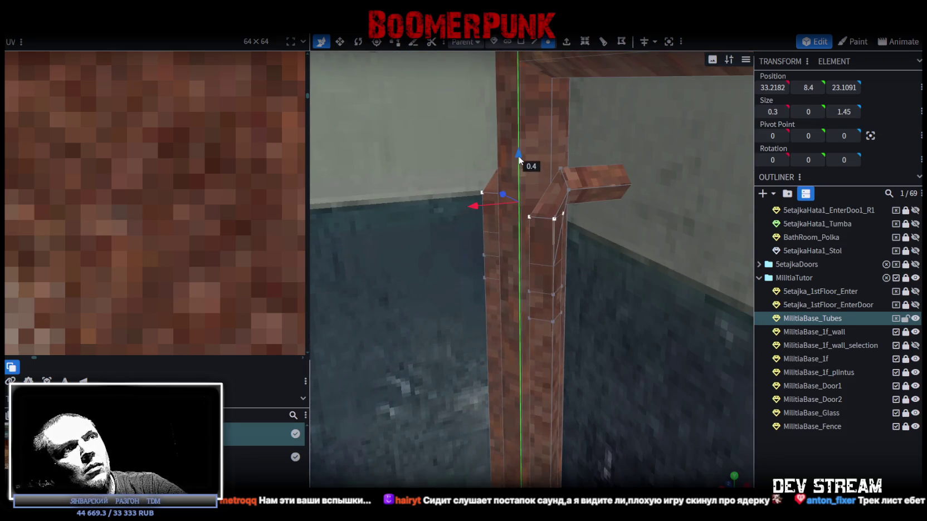
{"action": "key", "text": "r"}
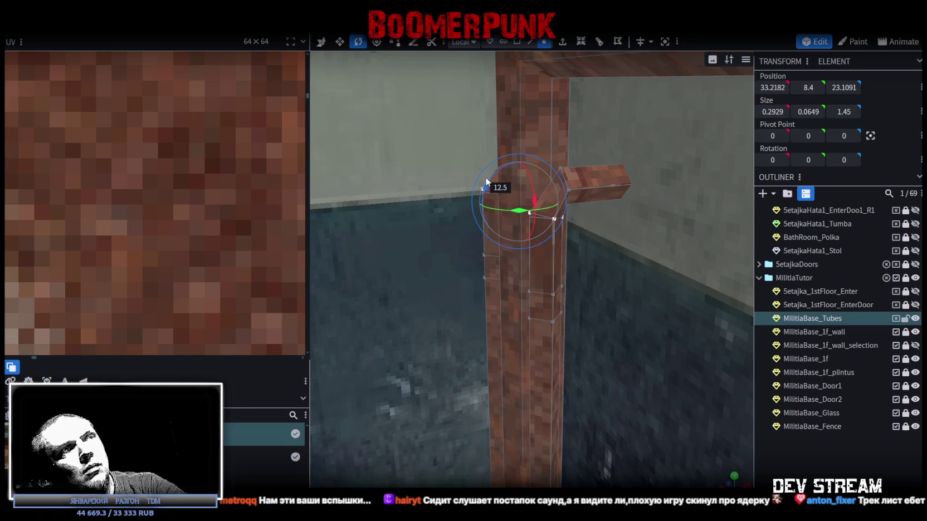
{"action": "left_click_drag", "start_coordinate": [487, 186], "coordinate": [502, 177]}
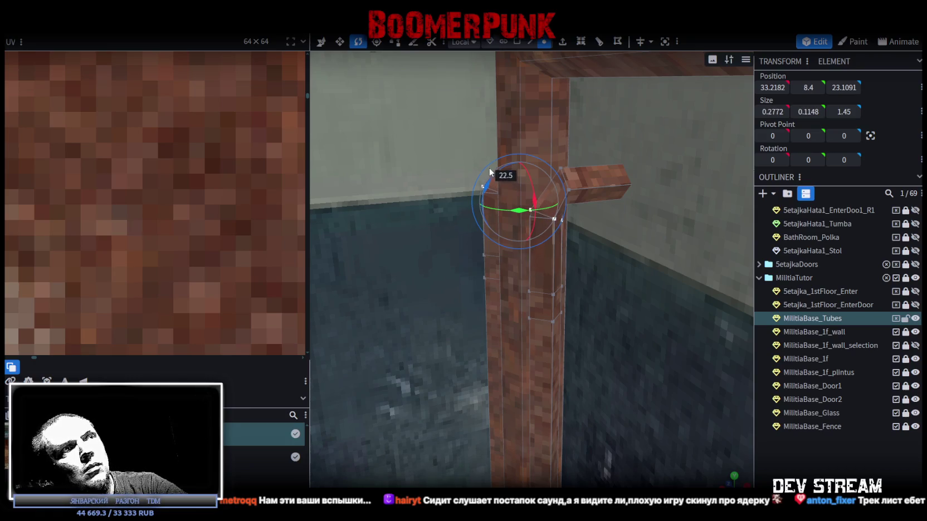
{"action": "left_click_drag", "start_coordinate": [663, 288], "coordinate": [713, 276]}
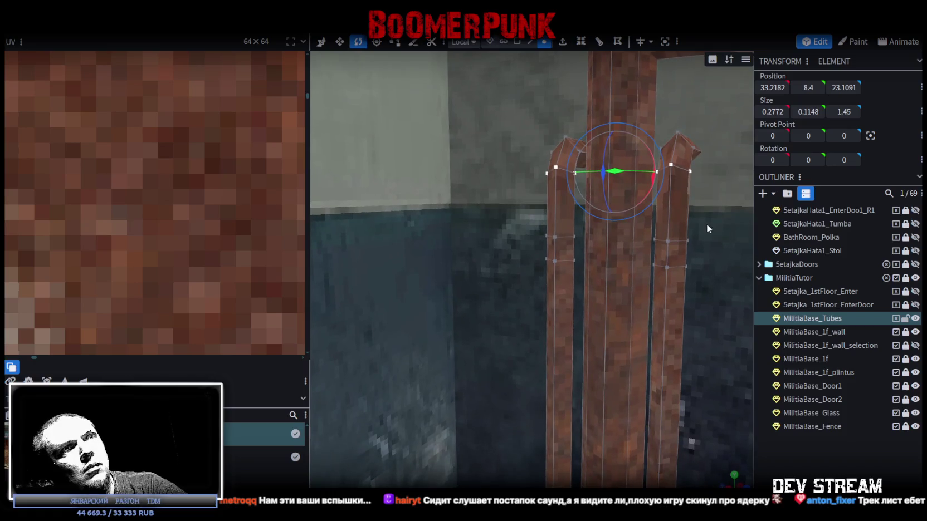
{"action": "left_click_drag", "start_coordinate": [697, 234], "coordinate": [606, 229]}
{"action": "key", "text": "ctrl+z"}
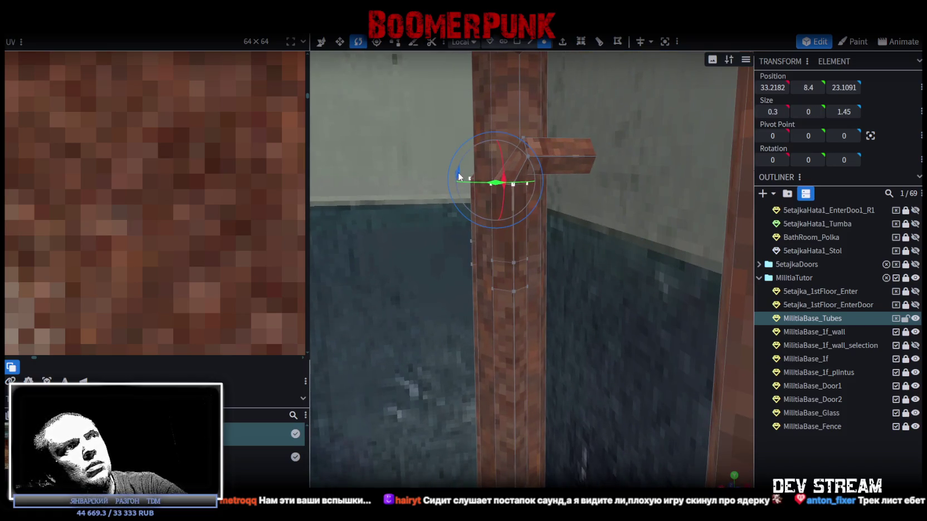
{"action": "left_click_drag", "start_coordinate": [461, 159], "coordinate": [478, 137]}
{"action": "mouse_move", "coordinate": [654, 281]}
{"action": "left_mouse_down"}
{"action": "mouse_move", "coordinate": [680, 277]}
{"action": "mouse_move", "coordinate": [635, 287]}
{"action": "mouse_move", "coordinate": [682, 294]}
{"action": "mouse_move", "coordinate": [434, 306]}
{"action": "mouse_move", "coordinate": [457, 314]}
{"action": "left_mouse_up"}
Nudge the elbow vertices to X 33.1682 and raise them to Y 8.5.
{"action": "key", "text": "v"}
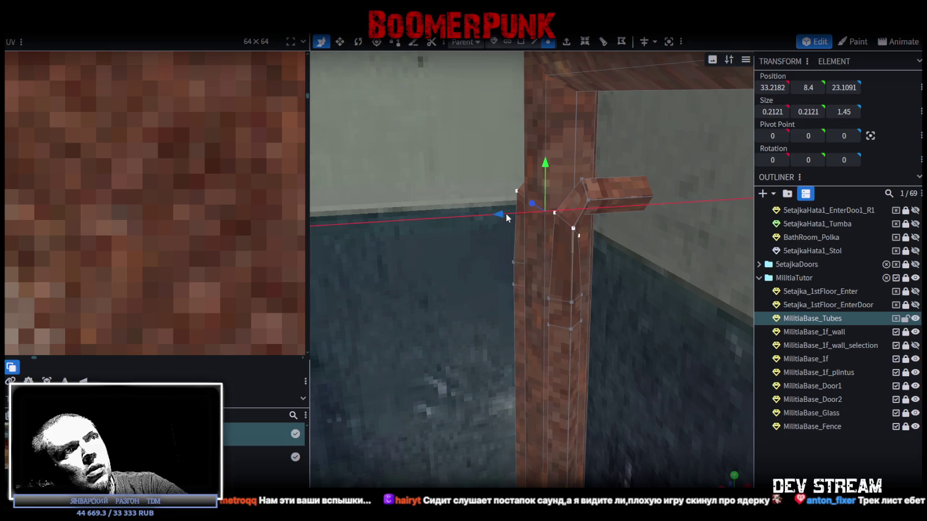
{"action": "mouse_move", "coordinate": [496, 214]}
{"action": "left_mouse_down"}
{"action": "mouse_move", "coordinate": [474, 215]}
{"action": "mouse_move", "coordinate": [504, 215]}
{"action": "left_mouse_up"}
{"action": "mouse_move", "coordinate": [552, 165]}
{"action": "left_mouse_down"}
{"action": "mouse_move", "coordinate": [551, 142]}
{"action": "mouse_move", "coordinate": [550, 154]}
{"action": "mouse_move", "coordinate": [692, 304]}
{"action": "mouse_move", "coordinate": [620, 290]}
{"action": "mouse_move", "coordinate": [636, 179]}
{"action": "left_mouse_up"}
{"action": "left_click", "coordinate": [589, 259]}
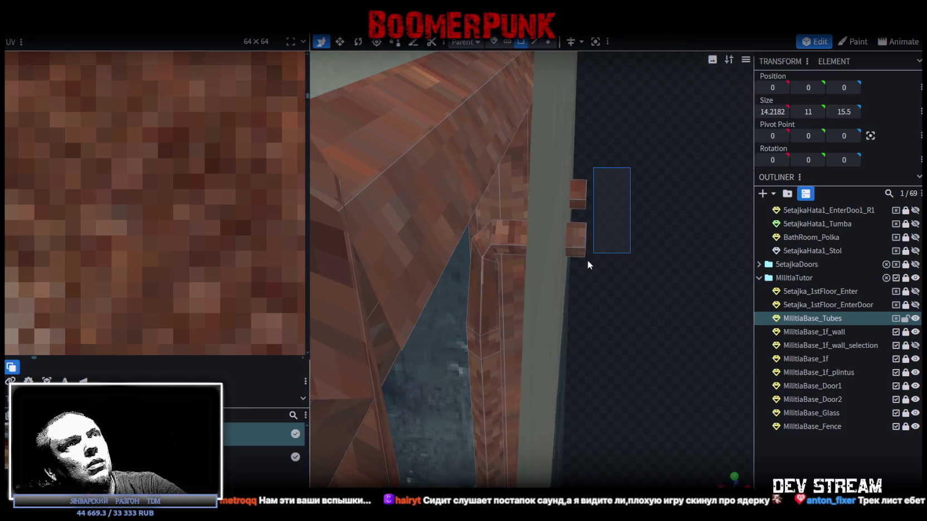
Shift the short pipe branch 0.1 along X and slightly upward.
{"action": "scroll", "coordinate": [590, 273], "scroll_direction": "up", "scroll_amount": 3}
{"action": "scroll", "coordinate": [638, 279], "scroll_direction": "up", "scroll_amount": 3}
{"action": "scroll", "coordinate": [647, 270], "scroll_direction": "down", "scroll_amount": 5}
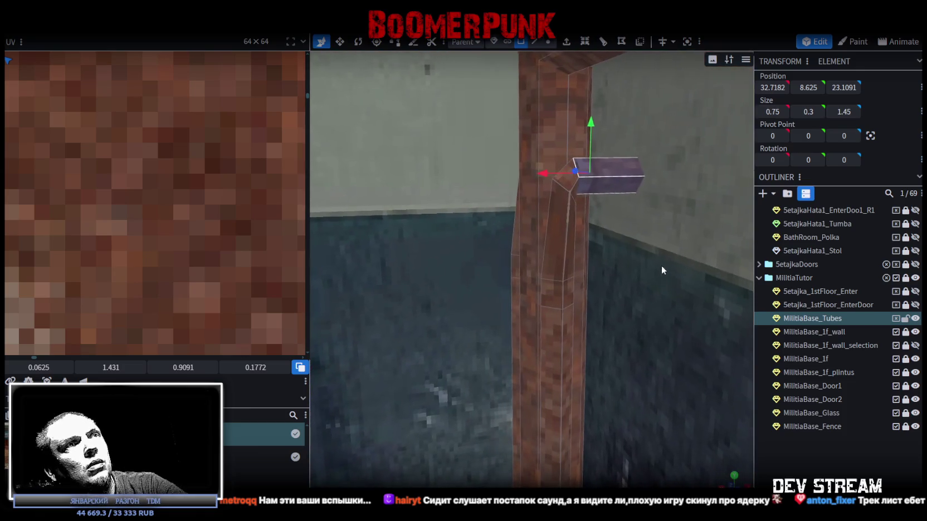
{"action": "left_click_drag", "start_coordinate": [556, 173], "coordinate": [550, 171]}
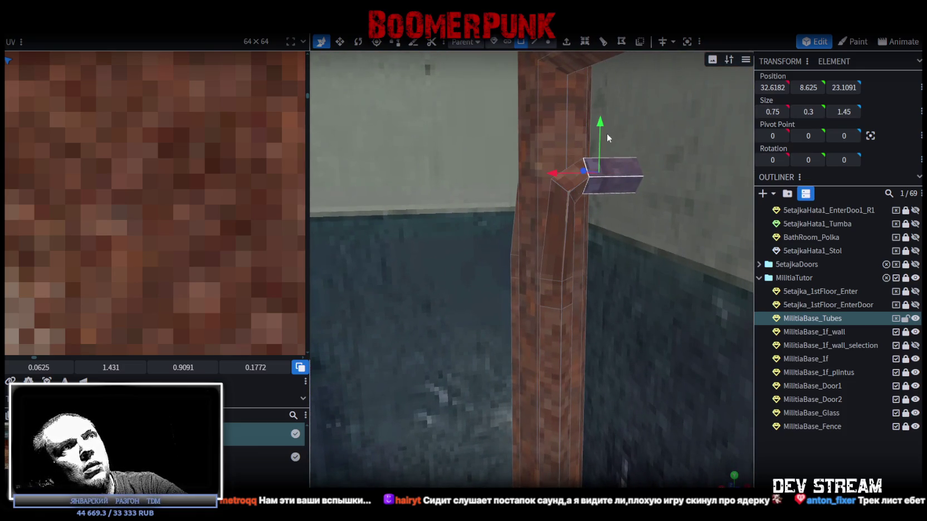
{"action": "mouse_move", "coordinate": [599, 123]}
{"action": "left_mouse_down"}
{"action": "mouse_move", "coordinate": [601, 99]}
{"action": "mouse_move", "coordinate": [601, 131]}
{"action": "left_mouse_up"}
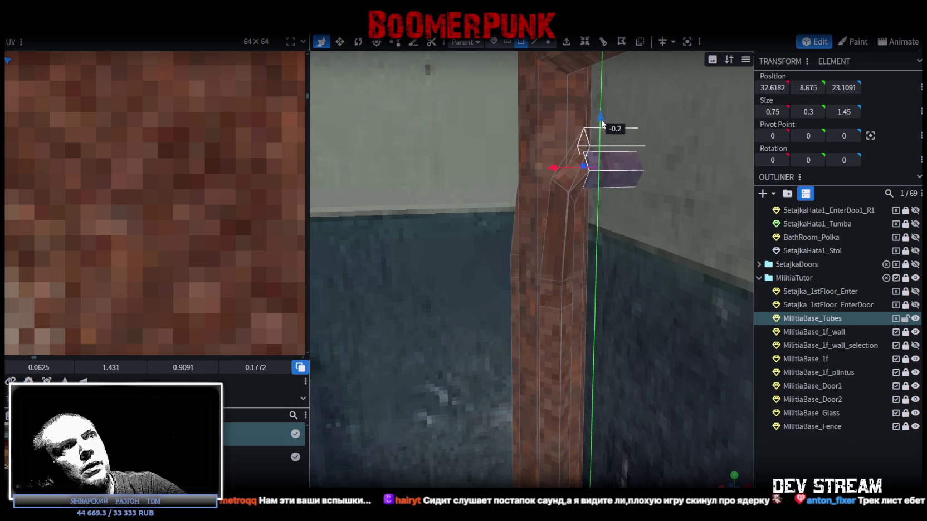
Rotate the box-selected vertices of the pillar's bend.
{"action": "mouse_move", "coordinate": [608, 286]}
{"action": "left_mouse_down"}
{"action": "mouse_move", "coordinate": [703, 301]}
{"action": "mouse_move", "coordinate": [717, 279]}
{"action": "mouse_move", "coordinate": [572, 55]}
{"action": "left_mouse_up"}
{"action": "left_click", "coordinate": [548, 41]}
{"action": "mouse_move", "coordinate": [478, 229]}
{"action": "left_mouse_down"}
{"action": "mouse_move", "coordinate": [656, 258]}
{"action": "mouse_move", "coordinate": [572, 293]}
{"action": "left_mouse_up"}
{"action": "scroll", "coordinate": [569, 295], "scroll_direction": "up", "scroll_amount": 3}
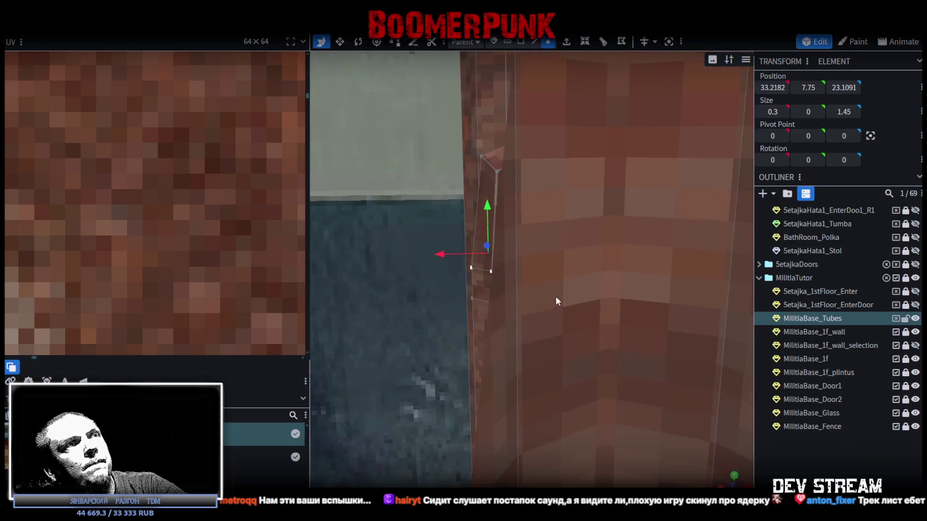
{"action": "scroll", "coordinate": [398, 271], "scroll_direction": "down", "scroll_amount": 3}
{"action": "key", "text": "r"}
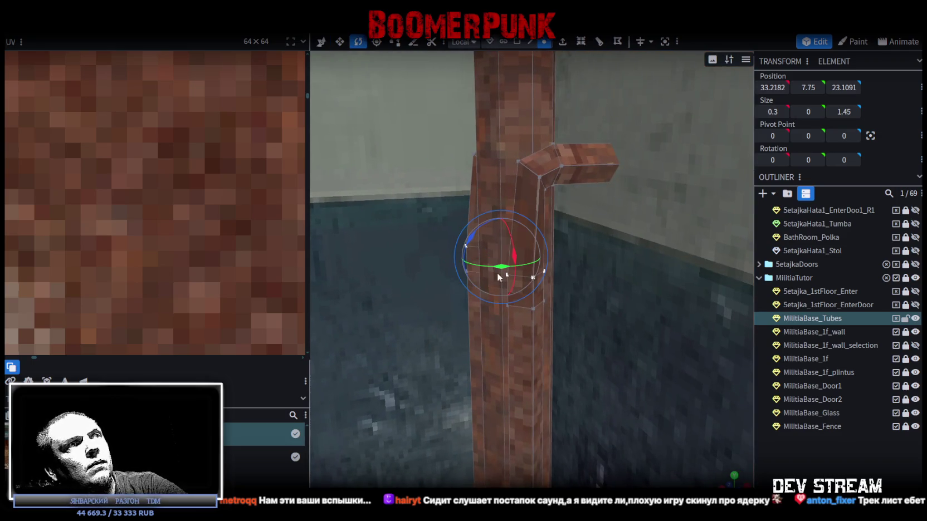
{"action": "mouse_move", "coordinate": [469, 237]}
{"action": "left_mouse_down"}
{"action": "mouse_move", "coordinate": [489, 215]}
{"action": "mouse_move", "coordinate": [497, 145]}
{"action": "left_mouse_up"}
{"action": "key", "text": "v"}
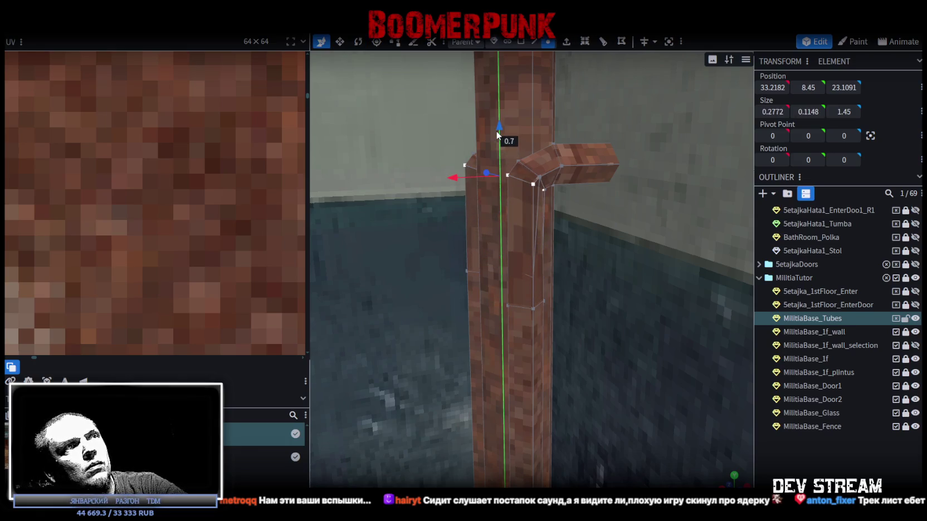
Lower the two side pipes' tops by 0.7 to Y 7.8844.
{"action": "left_click_drag", "start_coordinate": [613, 283], "coordinate": [706, 280]}
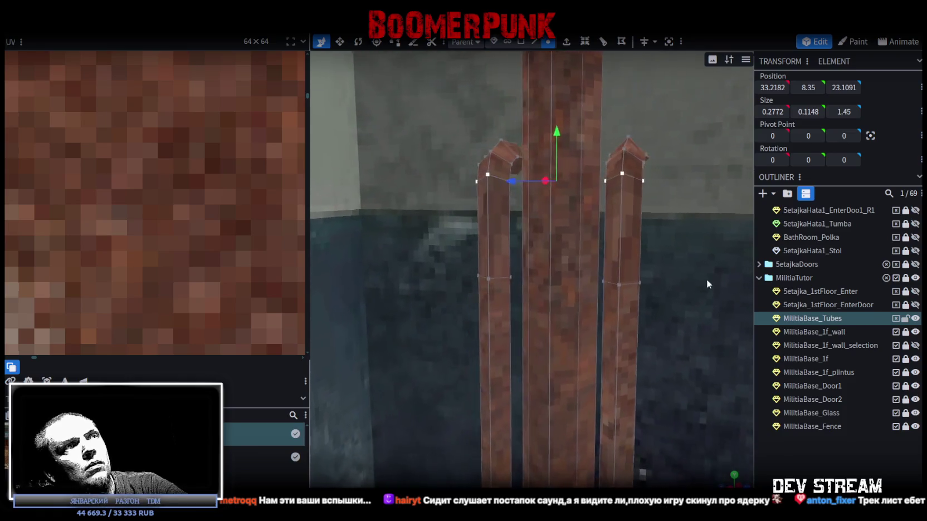
{"action": "left_click_drag", "start_coordinate": [459, 102], "coordinate": [715, 220]}
{"action": "left_click_drag", "start_coordinate": [584, 119], "coordinate": [588, 169]}
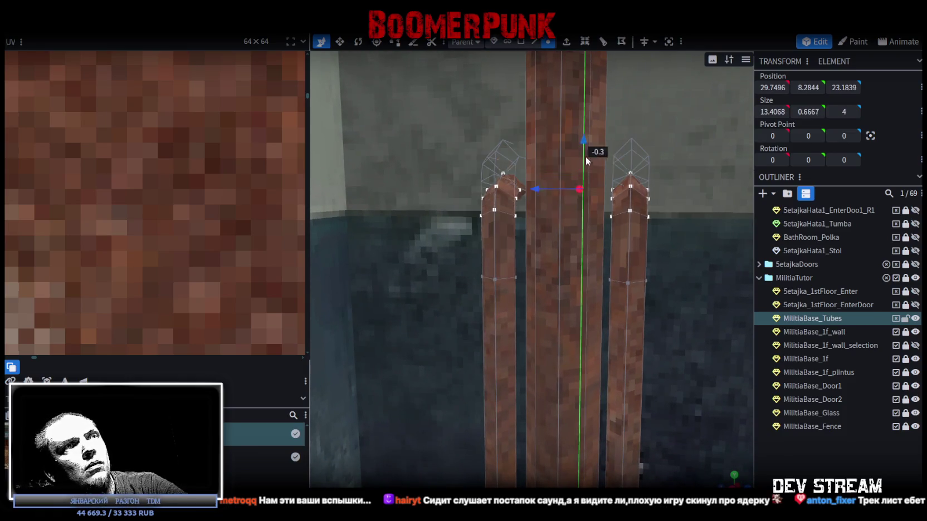
{"action": "mouse_move", "coordinate": [726, 299]}
{"action": "left_mouse_down"}
{"action": "mouse_move", "coordinate": [634, 301]}
{"action": "mouse_move", "coordinate": [614, 295]}
{"action": "mouse_move", "coordinate": [649, 292]}
{"action": "mouse_move", "coordinate": [619, 290]}
{"action": "mouse_move", "coordinate": [604, 308]}
{"action": "mouse_move", "coordinate": [554, 311]}
{"action": "mouse_move", "coordinate": [603, 329]}
{"action": "mouse_move", "coordinate": [613, 351]}
{"action": "mouse_move", "coordinate": [694, 345]}
{"action": "mouse_move", "coordinate": [710, 317]}
{"action": "mouse_move", "coordinate": [741, 333]}
{"action": "left_mouse_up"}
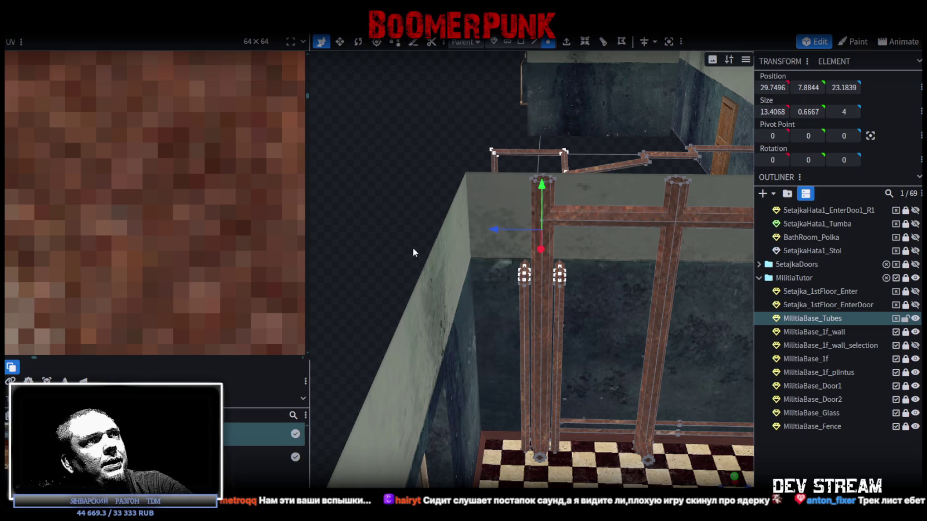
{"action": "mouse_move", "coordinate": [416, 291]}
{"action": "left_mouse_down"}
{"action": "mouse_move", "coordinate": [415, 284]}
{"action": "mouse_move", "coordinate": [442, 281]}
{"action": "mouse_move", "coordinate": [442, 406]}
{"action": "mouse_move", "coordinate": [457, 325]}
{"action": "left_mouse_up"}
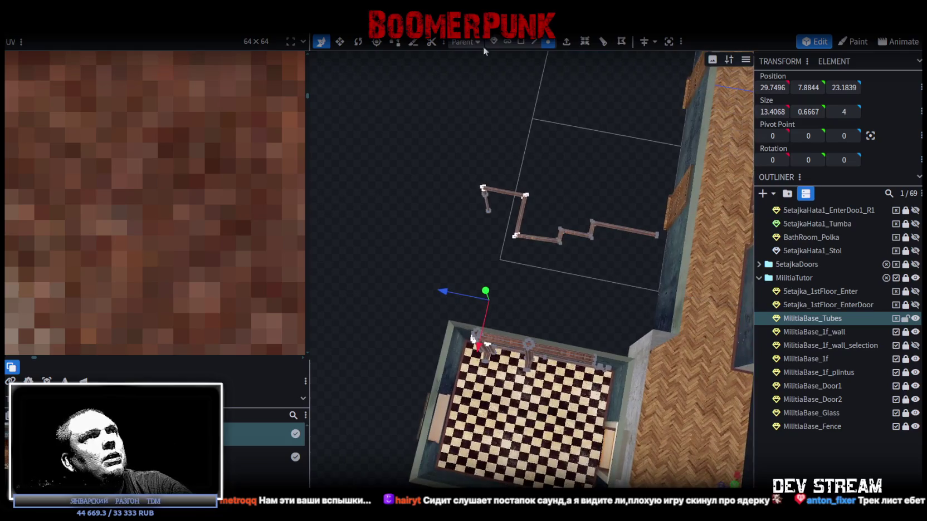
{"action": "left_click", "coordinate": [483, 188]}
{"action": "mouse_move", "coordinate": [481, 182]}
{"action": "left_mouse_down"}
{"action": "mouse_move", "coordinate": [419, 171]}
{"action": "mouse_move", "coordinate": [597, 256]}
{"action": "mouse_move", "coordinate": [590, 220]}
{"action": "left_mouse_up"}
{"action": "left_click", "coordinate": [580, 277]}
{"action": "mouse_move", "coordinate": [580, 277]}
{"action": "left_mouse_down"}
{"action": "mouse_move", "coordinate": [495, 200]}
{"action": "mouse_move", "coordinate": [531, 168]}
{"action": "mouse_move", "coordinate": [525, 179]}
{"action": "left_mouse_up"}
{"action": "scroll", "coordinate": [525, 179], "scroll_direction": "up", "scroll_amount": 2}
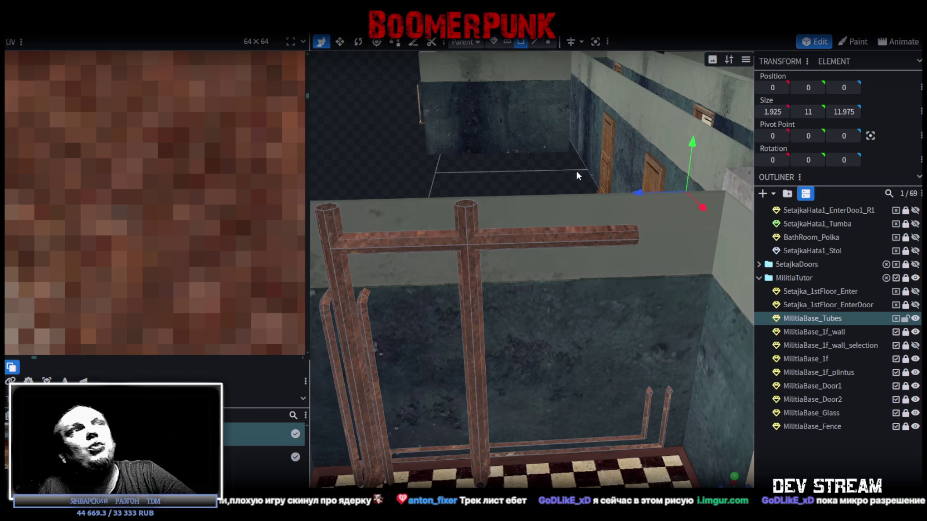
Align the tube junction vertices to the edge's Z position, 23.1091.
{"action": "mouse_move", "coordinate": [523, 178]}
{"action": "left_mouse_down"}
{"action": "mouse_move", "coordinate": [570, 177]}
{"action": "mouse_move", "coordinate": [532, 181]}
{"action": "left_mouse_up"}
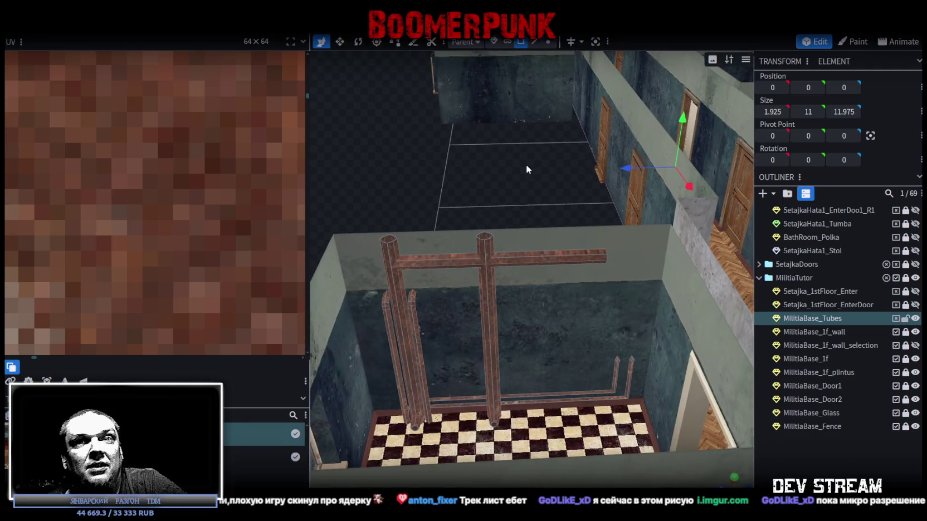
{"action": "mouse_move", "coordinate": [497, 178]}
{"action": "left_mouse_down"}
{"action": "mouse_move", "coordinate": [518, 180]}
{"action": "mouse_move", "coordinate": [491, 192]}
{"action": "mouse_move", "coordinate": [515, 211]}
{"action": "mouse_move", "coordinate": [519, 200]}
{"action": "mouse_move", "coordinate": [577, 209]}
{"action": "mouse_move", "coordinate": [503, 205]}
{"action": "mouse_move", "coordinate": [577, 191]}
{"action": "mouse_move", "coordinate": [511, 202]}
{"action": "mouse_move", "coordinate": [537, 212]}
{"action": "mouse_move", "coordinate": [529, 215]}
{"action": "left_mouse_up"}
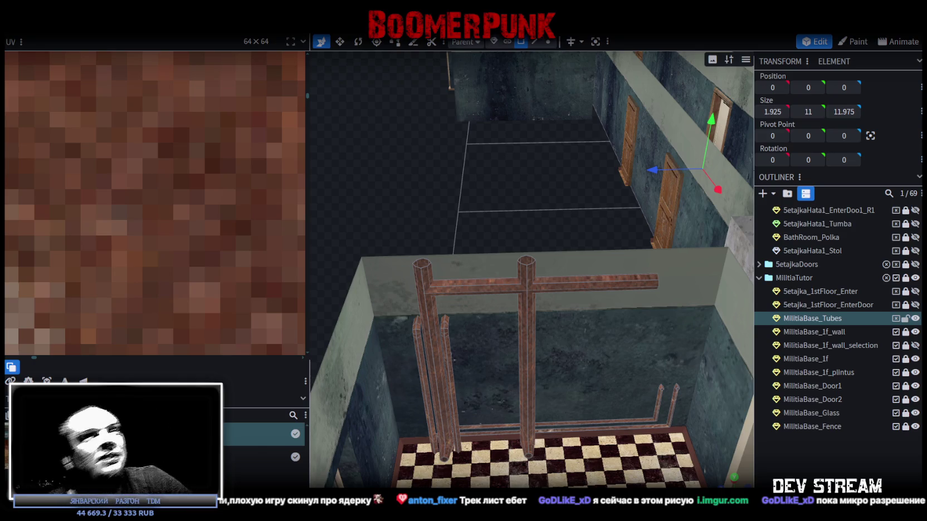
{"action": "mouse_move", "coordinate": [532, 142]}
{"action": "left_mouse_down"}
{"action": "mouse_move", "coordinate": [533, 176]}
{"action": "mouse_move", "coordinate": [479, 152]}
{"action": "mouse_move", "coordinate": [477, 162]}
{"action": "left_mouse_up"}
{"action": "left_click", "coordinate": [534, 42]}
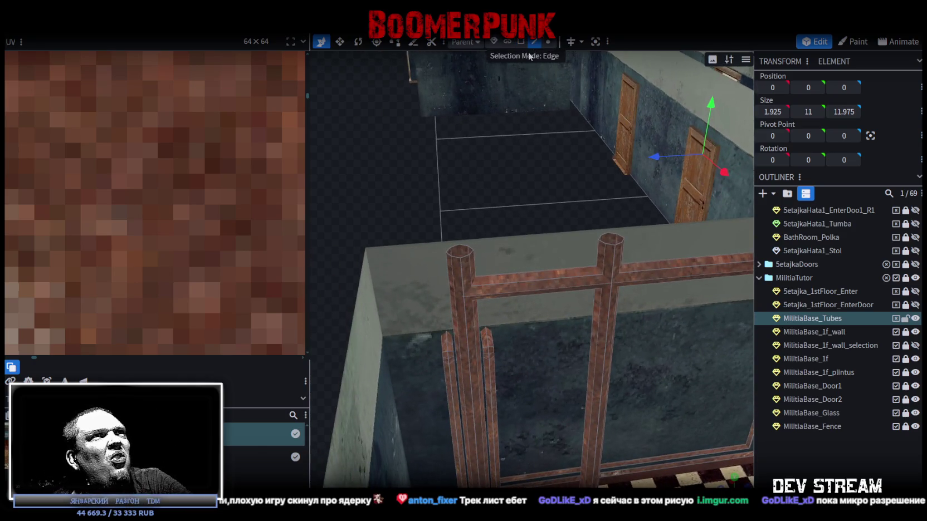
{"action": "left_click", "coordinate": [466, 318]}
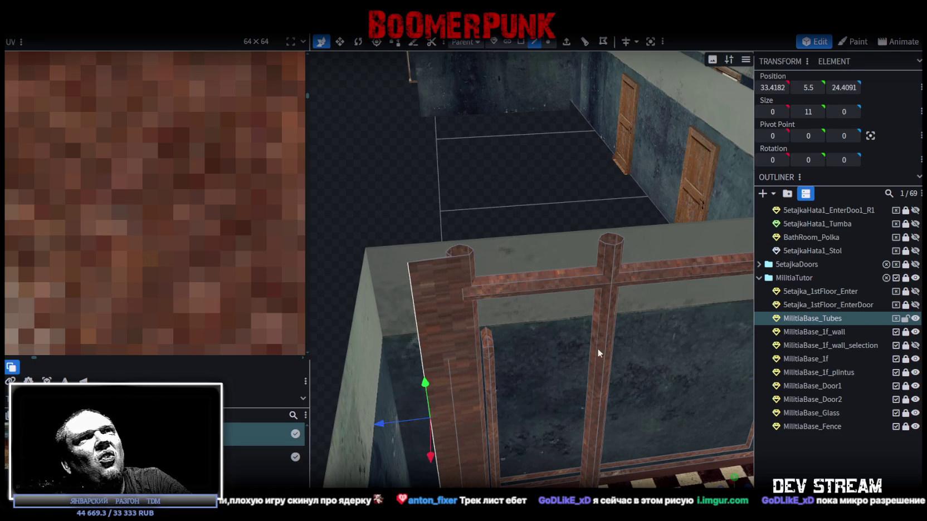
{"action": "type", "text": "23.1091"}
{"action": "left_click", "coordinate": [845, 87]}
{"action": "left_click_drag", "start_coordinate": [541, 226], "coordinate": [521, 132]}
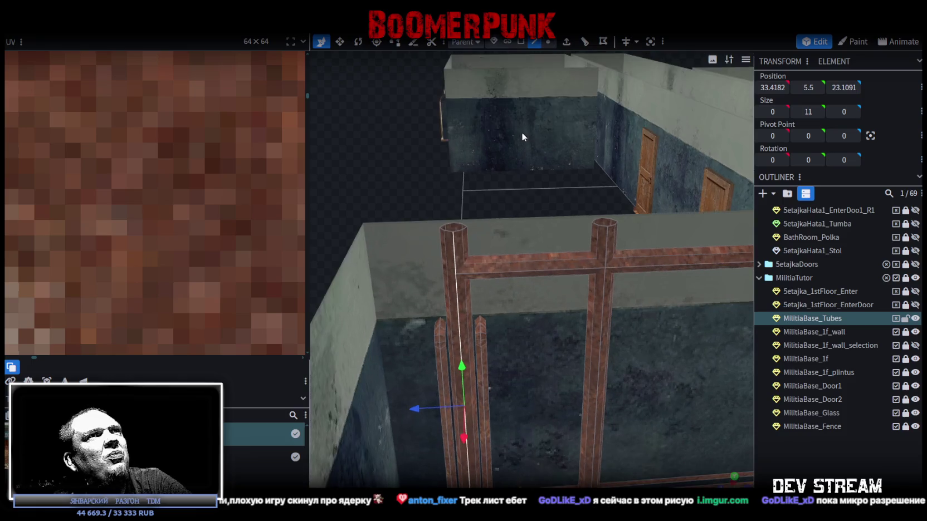
{"action": "left_click", "coordinate": [548, 42]}
{"action": "left_click_drag", "start_coordinate": [432, 292], "coordinate": [505, 248]}
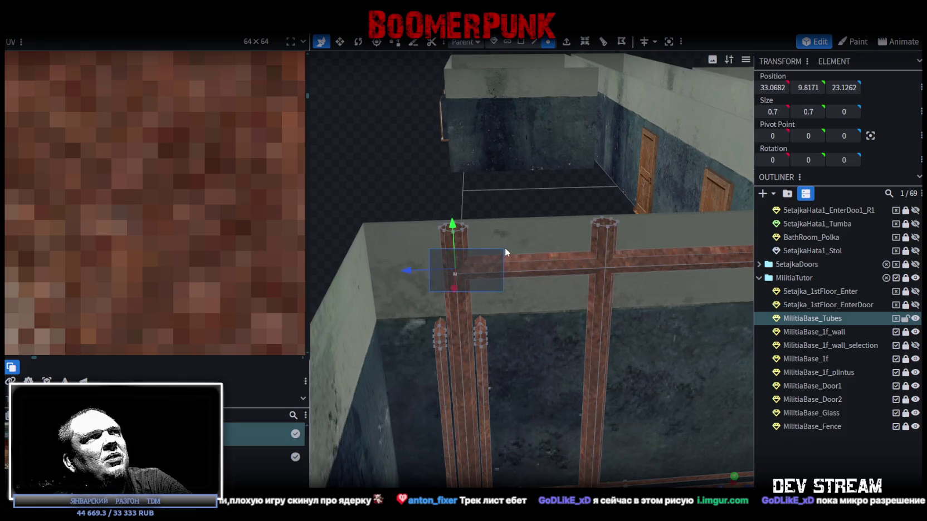
{"action": "left_click_drag", "start_coordinate": [842, 92], "coordinate": [836, 92]}
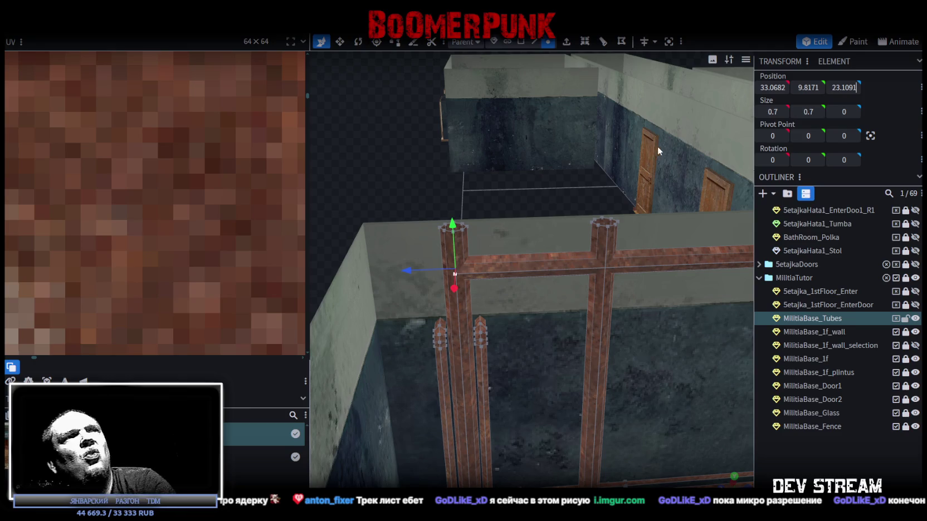
Extend the horizontal tube's end 3 units along Z toward the wall.
{"action": "right_click_drag", "start_coordinate": [570, 162], "coordinate": [465, 182]}
{"action": "mouse_move", "coordinate": [466, 188]}
{"action": "left_mouse_down"}
{"action": "mouse_move", "coordinate": [562, 218]}
{"action": "mouse_move", "coordinate": [536, 187]}
{"action": "left_mouse_up"}
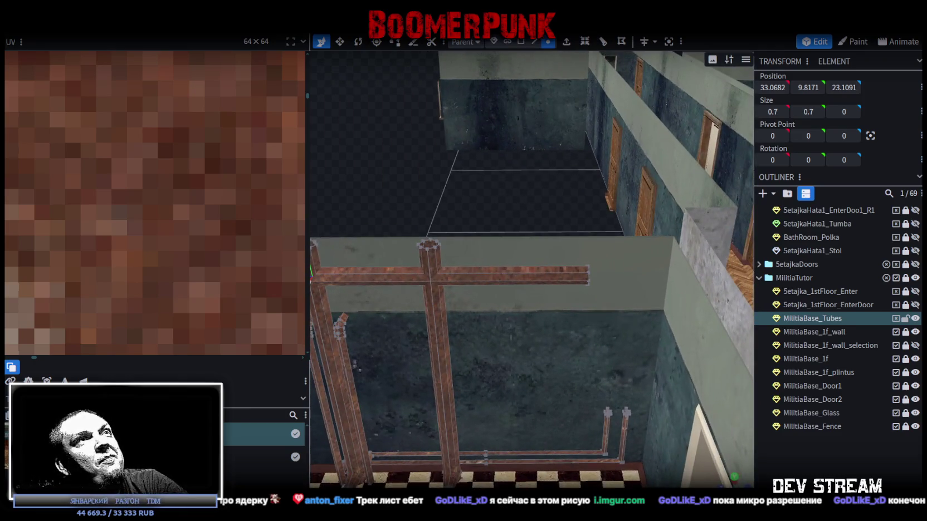
{"action": "right_click_drag", "start_coordinate": [602, 173], "coordinate": [541, 156]}
{"action": "left_click", "coordinate": [503, 250]}
{"action": "left_click_drag", "start_coordinate": [479, 257], "coordinate": [564, 255]}
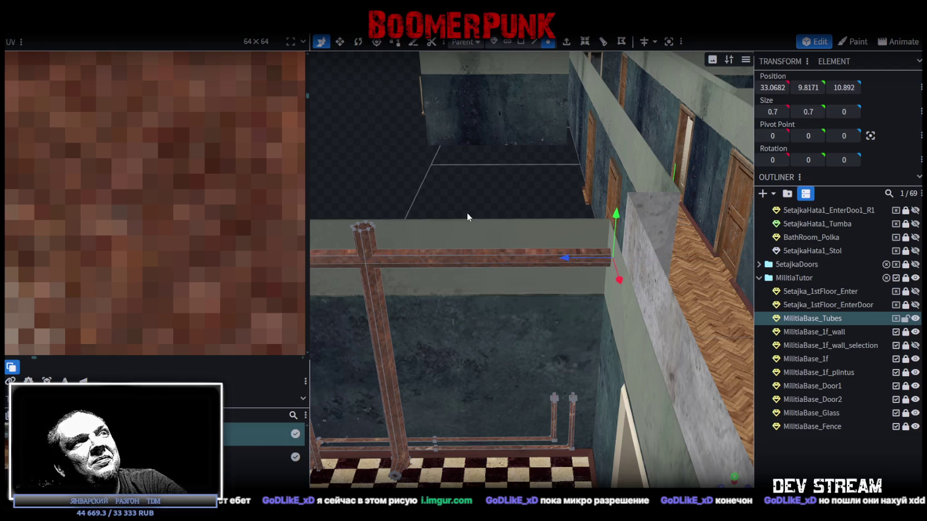
{"action": "left_click_drag", "start_coordinate": [467, 212], "coordinate": [417, 272]}
{"action": "left_click", "coordinate": [404, 274]}
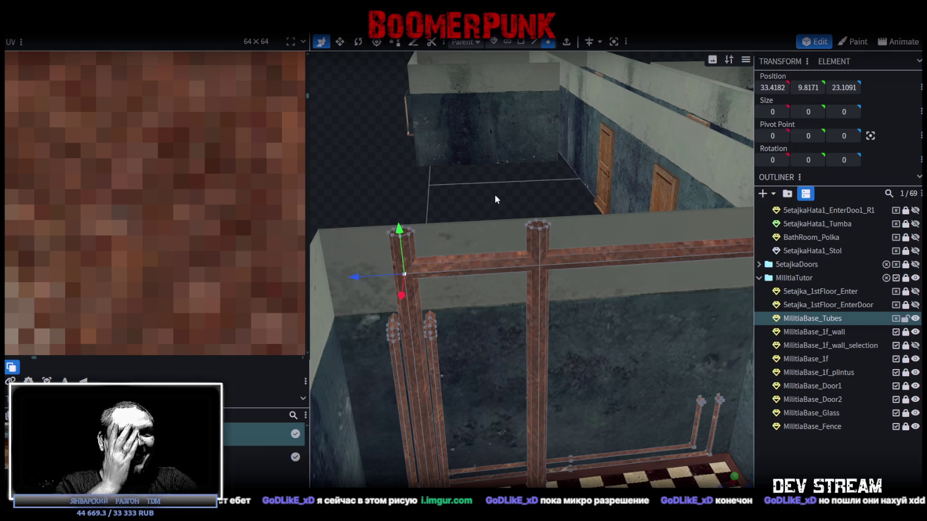
{"action": "mouse_move", "coordinate": [497, 202]}
{"action": "left_mouse_down"}
{"action": "mouse_move", "coordinate": [505, 196]}
{"action": "mouse_move", "coordinate": [497, 195]}
{"action": "mouse_move", "coordinate": [526, 246]}
{"action": "mouse_move", "coordinate": [525, 219]}
{"action": "mouse_move", "coordinate": [523, 226]}
{"action": "left_mouse_up"}
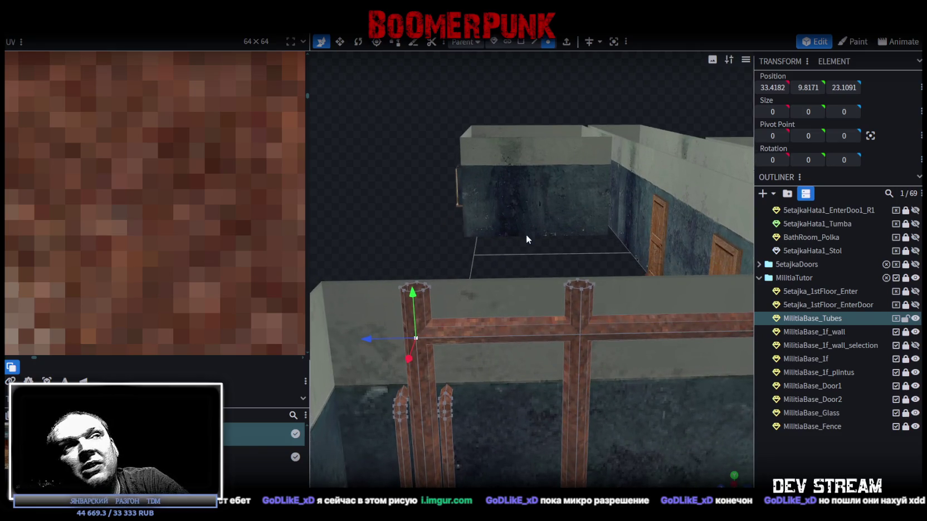
{"action": "left_click_drag", "start_coordinate": [372, 256], "coordinate": [619, 299]}
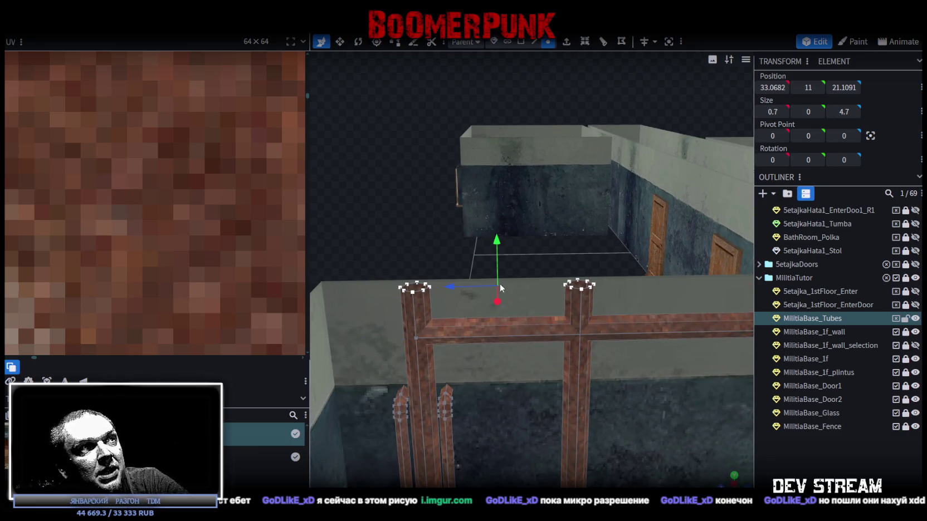
Drop both tube tops by 1.2 to Y 9.8171 and merge their overlapping vertices.
{"action": "left_click", "coordinate": [417, 337]}
{"action": "left_click", "coordinate": [808, 88]}
{"action": "left_click_drag", "start_coordinate": [375, 258], "coordinate": [636, 299]}
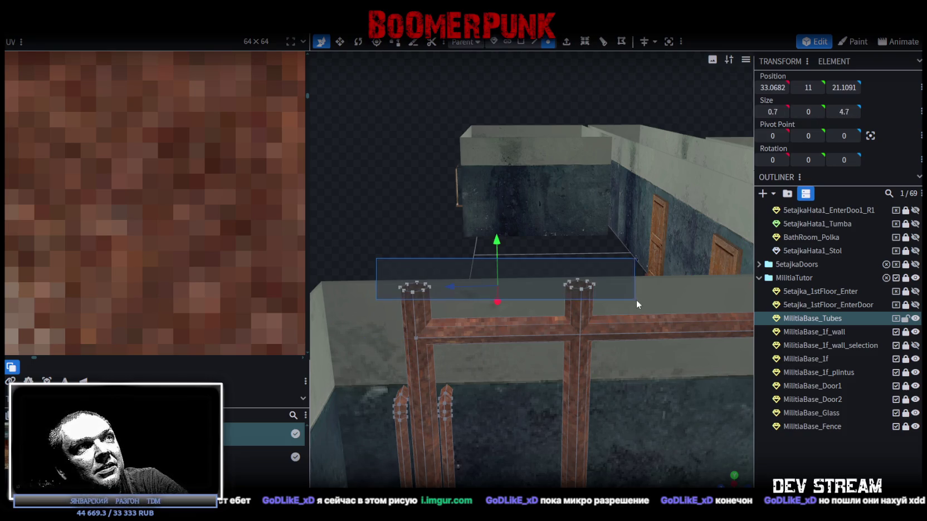
{"action": "left_click_drag", "start_coordinate": [496, 242], "coordinate": [494, 288]}
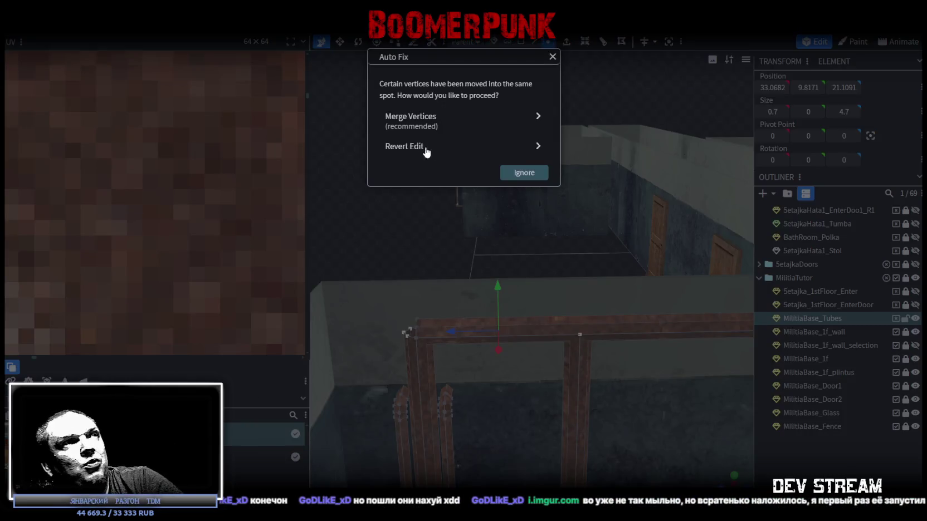
{"action": "left_click", "coordinate": [432, 124]}
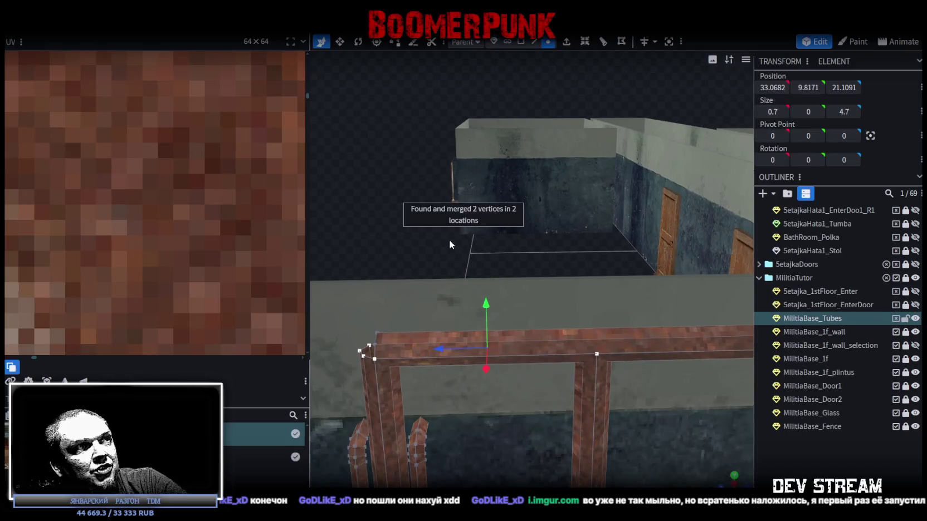
{"action": "mouse_move", "coordinate": [385, 254]}
{"action": "left_mouse_down"}
{"action": "mouse_move", "coordinate": [424, 210]}
{"action": "mouse_move", "coordinate": [398, 216]}
{"action": "mouse_move", "coordinate": [444, 226]}
{"action": "mouse_move", "coordinate": [408, 226]}
{"action": "mouse_move", "coordinate": [418, 229]}
{"action": "left_mouse_up"}
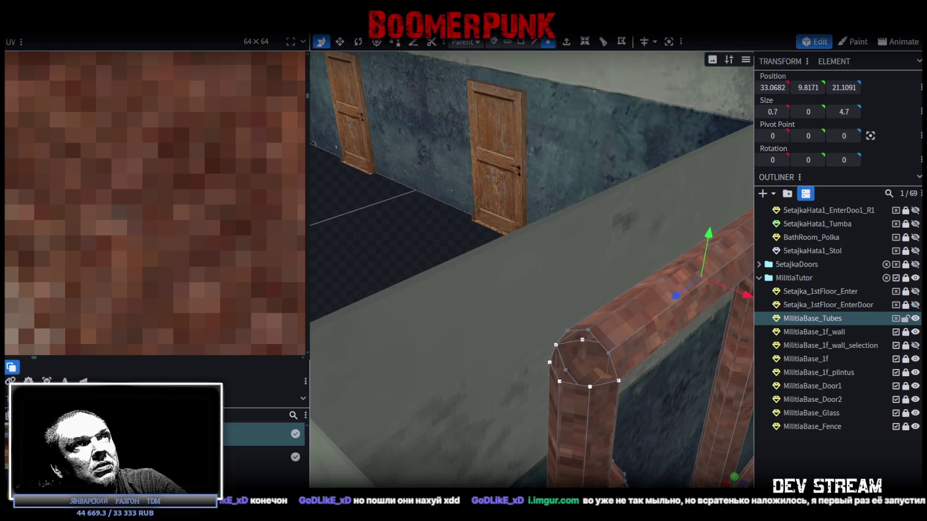
{"action": "left_click", "coordinate": [535, 42]}
Pick edges on the rail tube's end while orbiting to look down on it.
{"action": "left_click", "coordinate": [611, 365]}
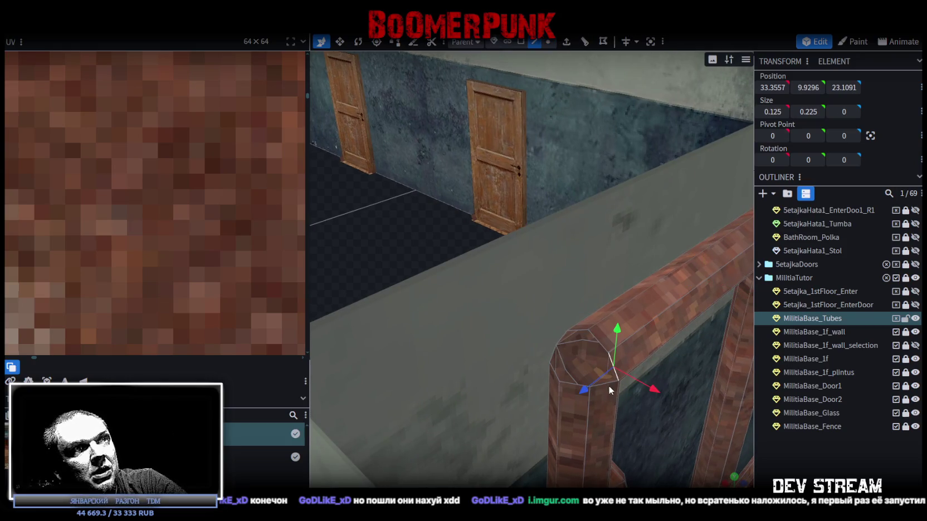
{"action": "left_click", "coordinate": [578, 384]}
{"action": "mouse_move", "coordinate": [503, 315]}
{"action": "left_mouse_down"}
{"action": "mouse_move", "coordinate": [425, 280]}
{"action": "mouse_move", "coordinate": [622, 365]}
{"action": "mouse_move", "coordinate": [472, 312]}
{"action": "mouse_move", "coordinate": [431, 339]}
{"action": "mouse_move", "coordinate": [577, 265]}
{"action": "left_mouse_up"}
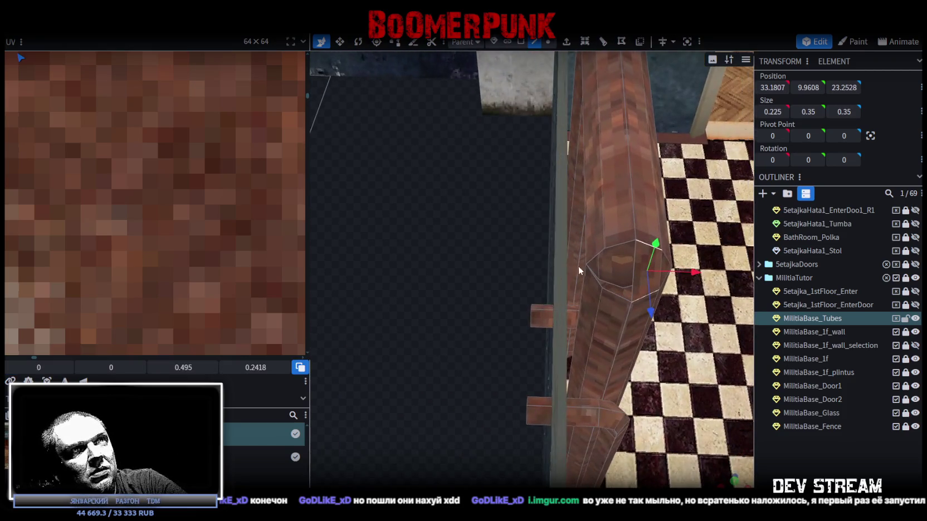
{"action": "left_click", "coordinate": [623, 246]}
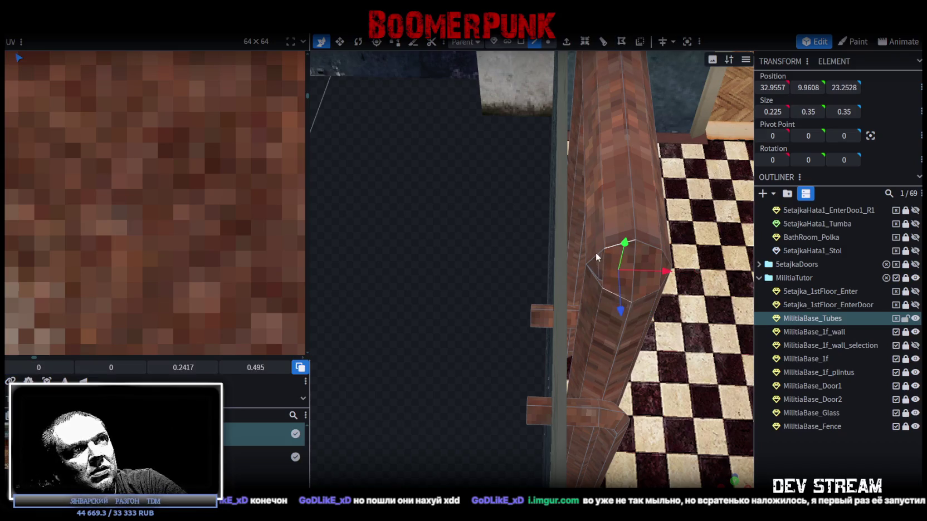
{"action": "left_click", "coordinate": [590, 267]}
Select the tube's octagonal end faces in Face mode, adding the adjacent end face.
{"action": "left_click", "coordinate": [589, 270]}
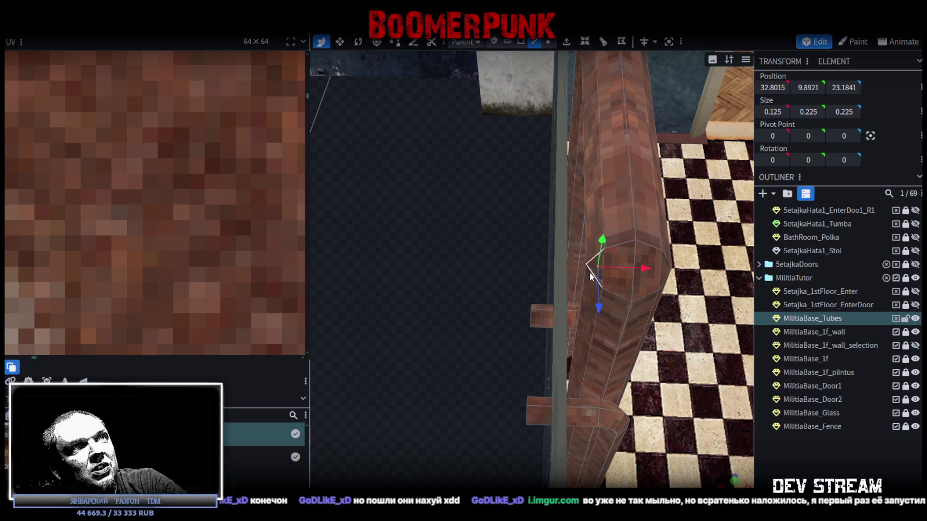
{"action": "left_click_drag", "start_coordinate": [557, 290], "coordinate": [496, 311]}
{"action": "left_click", "coordinate": [519, 41]}
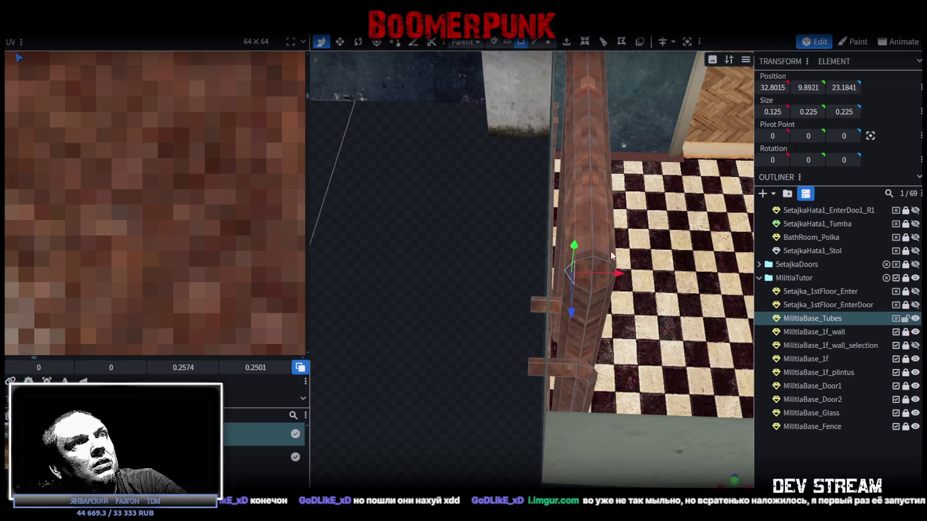
{"action": "scroll", "coordinate": [601, 230], "scroll_direction": "up", "scroll_amount": 2}
{"action": "left_click", "coordinate": [610, 281], "text": "shift"}
{"action": "left_click", "coordinate": [628, 287], "text": "shift"}
{"action": "left_click", "coordinate": [649, 259], "text": "shift"}
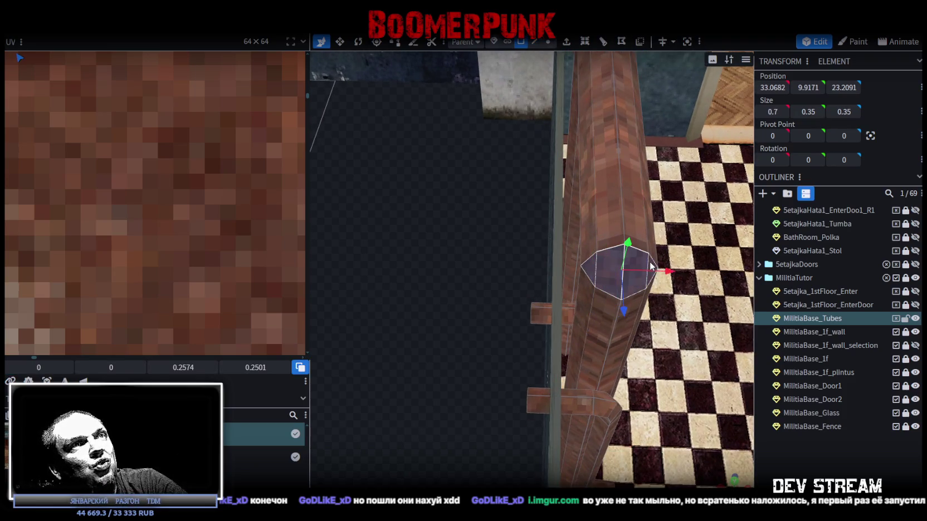
{"action": "scroll", "coordinate": [197, 206], "scroll_direction": "down", "scroll_amount": 3}
Scale the end-cap UV up to about 0.29 × 0.28 on the rust texture.
{"action": "scroll", "coordinate": [189, 202], "scroll_direction": "down", "scroll_amount": 3}
{"action": "scroll", "coordinate": [183, 200], "scroll_direction": "down", "scroll_amount": 2}
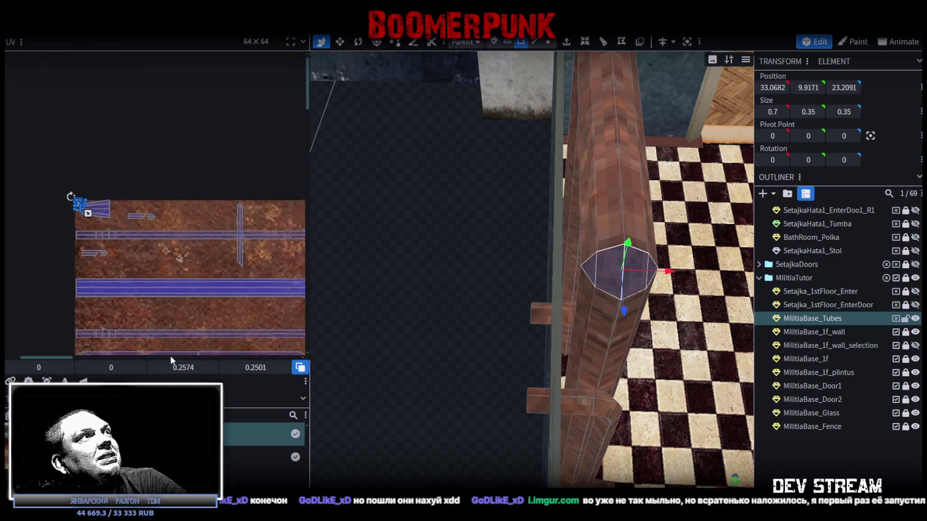
{"action": "scroll", "coordinate": [123, 224], "scroll_direction": "up", "scroll_amount": 2}
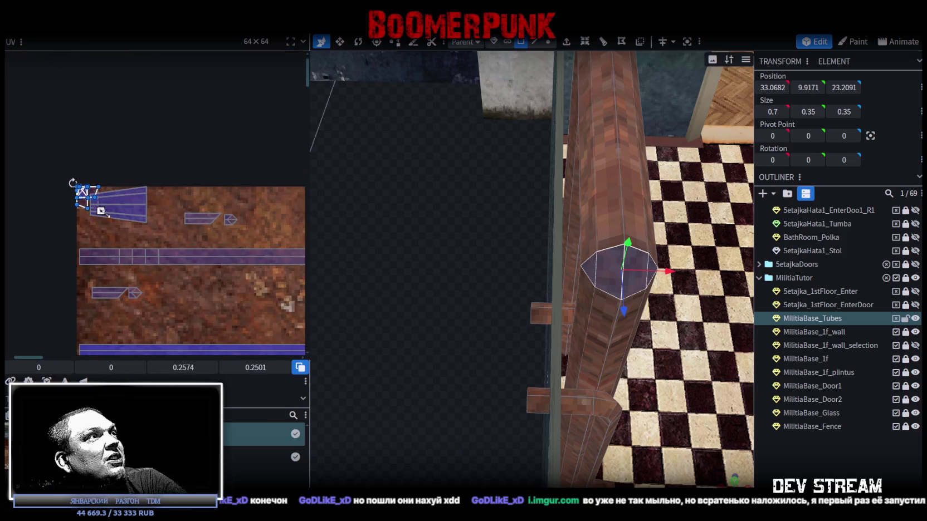
{"action": "left_click_drag", "start_coordinate": [101, 210], "coordinate": [165, 220]}
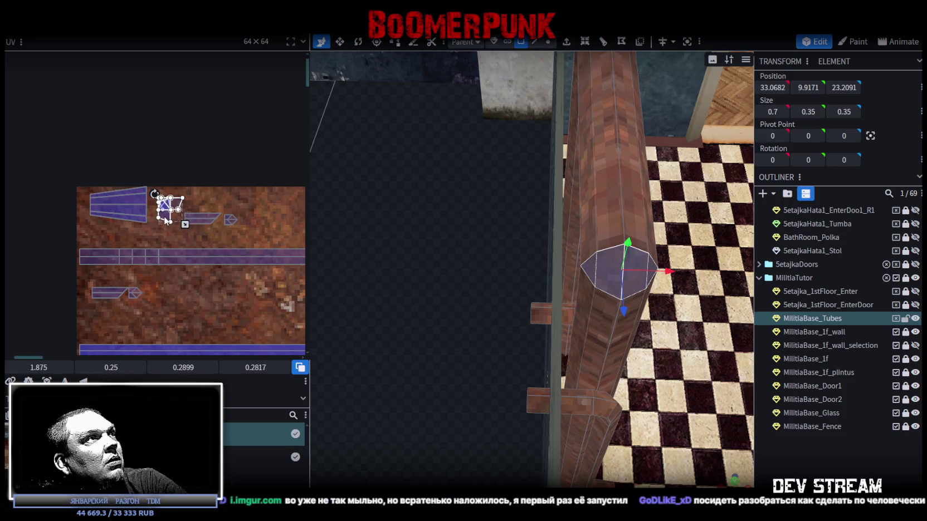
Orbit around the fence corner to view the wall top and checkered floor.
{"action": "mouse_move", "coordinate": [497, 290]}
{"action": "left_mouse_down"}
{"action": "mouse_move", "coordinate": [372, 306]}
{"action": "mouse_move", "coordinate": [385, 308]}
{"action": "left_mouse_up"}
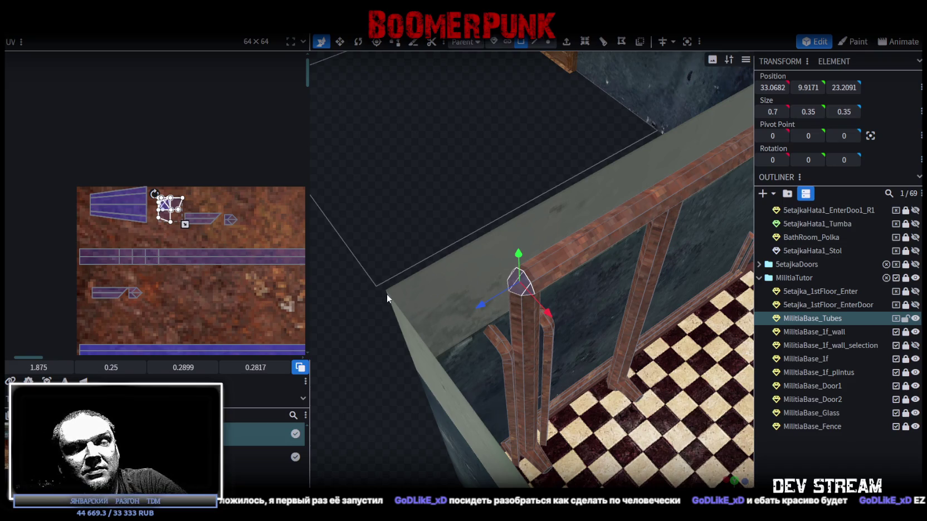
{"action": "left_click_drag", "start_coordinate": [528, 322], "coordinate": [512, 305]}
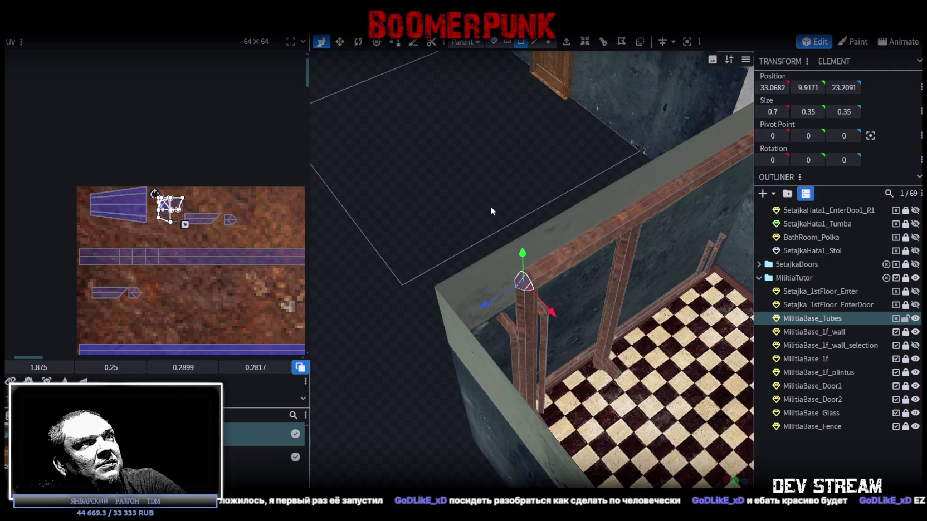
{"action": "left_click_drag", "start_coordinate": [491, 210], "coordinate": [421, 159]}
{"action": "scroll", "coordinate": [452, 164], "scroll_direction": "up", "scroll_amount": 3}
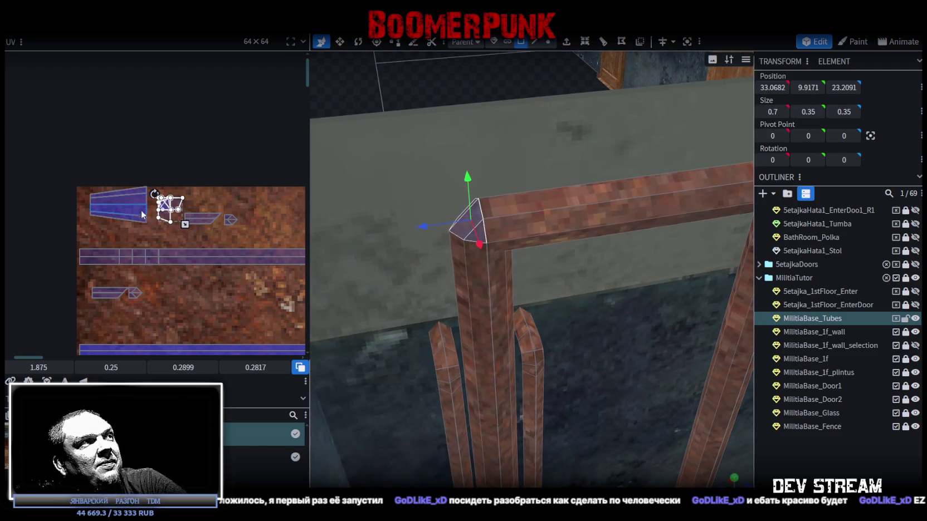
{"action": "scroll", "coordinate": [204, 261], "scroll_direction": "down", "scroll_amount": 2}
{"action": "scroll", "coordinate": [219, 251], "scroll_direction": "up", "scroll_amount": 1}
{"action": "scroll", "coordinate": [169, 199], "scroll_direction": "down", "scroll_amount": 1}
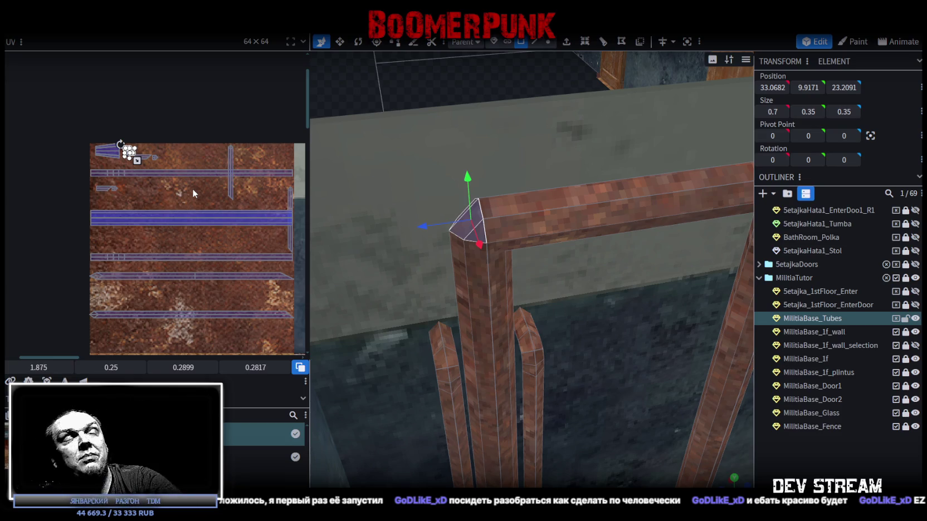
{"action": "mouse_move", "coordinate": [546, 262]}
{"action": "left_mouse_down"}
{"action": "mouse_move", "coordinate": [510, 134]}
{"action": "mouse_move", "coordinate": [481, 112]}
{"action": "mouse_move", "coordinate": [547, 166]}
{"action": "left_mouse_up"}
{"action": "mouse_move", "coordinate": [462, 116]}
{"action": "left_mouse_down"}
{"action": "mouse_move", "coordinate": [417, 155]}
{"action": "mouse_move", "coordinate": [591, 187]}
{"action": "mouse_move", "coordinate": [481, 153]}
{"action": "mouse_move", "coordinate": [487, 163]}
{"action": "mouse_move", "coordinate": [523, 158]}
{"action": "mouse_move", "coordinate": [533, 151]}
{"action": "mouse_move", "coordinate": [527, 133]}
{"action": "mouse_move", "coordinate": [484, 145]}
{"action": "mouse_move", "coordinate": [561, 166]}
{"action": "mouse_move", "coordinate": [528, 117]}
{"action": "mouse_move", "coordinate": [562, 120]}
{"action": "left_mouse_up"}
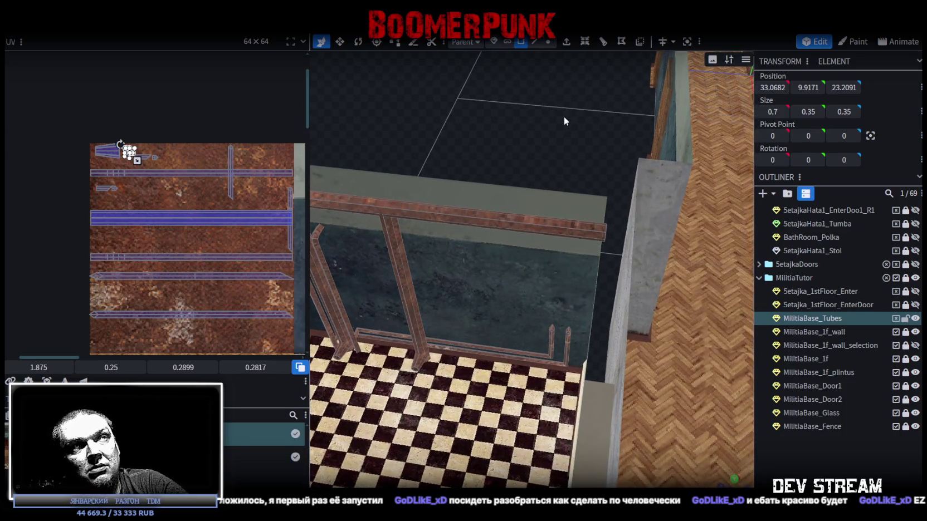
Select the top vertices of the short posts beside the checkered bathroom floor.
{"action": "mouse_move", "coordinate": [563, 116]}
{"action": "left_mouse_down"}
{"action": "mouse_move", "coordinate": [617, 93]}
{"action": "mouse_move", "coordinate": [578, 115]}
{"action": "mouse_move", "coordinate": [559, 66]}
{"action": "left_mouse_up"}
{"action": "left_click", "coordinate": [548, 42]}
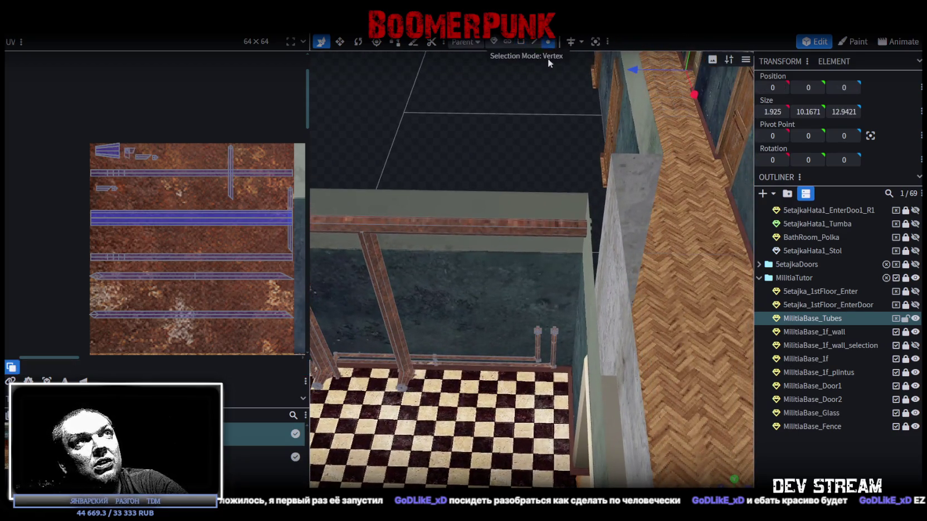
{"action": "left_click", "coordinate": [554, 339]}
{"action": "scroll", "coordinate": [556, 354], "scroll_direction": "up", "scroll_amount": 2}
{"action": "mouse_move", "coordinate": [467, 293]}
{"action": "left_mouse_down"}
{"action": "mouse_move", "coordinate": [500, 117]}
{"action": "mouse_move", "coordinate": [511, 137]}
{"action": "mouse_move", "coordinate": [492, 382]}
{"action": "mouse_move", "coordinate": [479, 277]}
{"action": "mouse_move", "coordinate": [565, 199]}
{"action": "mouse_move", "coordinate": [548, 159]}
{"action": "left_mouse_up"}
Reframe the view closely on the bathroom fence posts.
{"action": "scroll", "coordinate": [471, 338], "scroll_direction": "down", "scroll_amount": 2}
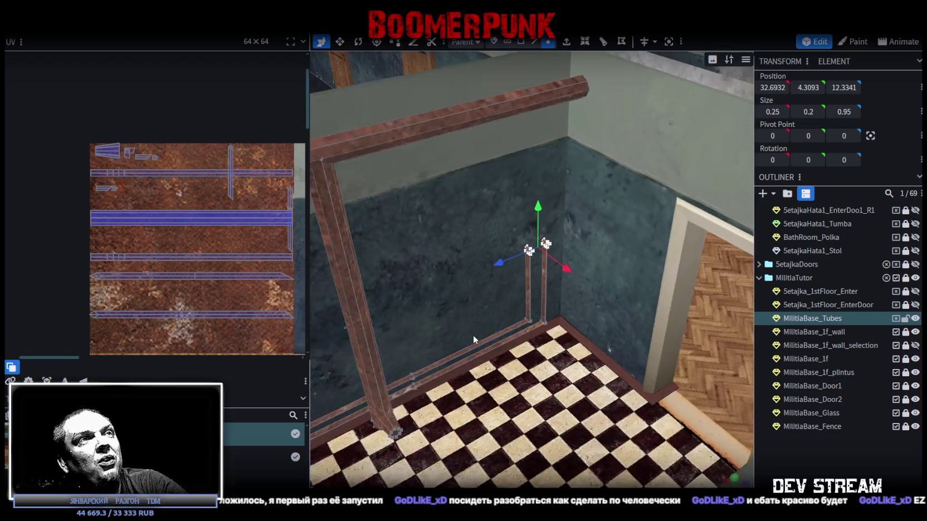
{"action": "scroll", "coordinate": [475, 317], "scroll_direction": "down", "scroll_amount": 3}
{"action": "left_click_drag", "start_coordinate": [475, 299], "coordinate": [406, 215]}
{"action": "scroll", "coordinate": [431, 211], "scroll_direction": "up", "scroll_amount": 2}
{"action": "scroll", "coordinate": [466, 216], "scroll_direction": "up", "scroll_amount": 2}
{"action": "scroll", "coordinate": [466, 216], "scroll_direction": "down", "scroll_amount": 2}
{"action": "scroll", "coordinate": [475, 214], "scroll_direction": "up", "scroll_amount": 2}
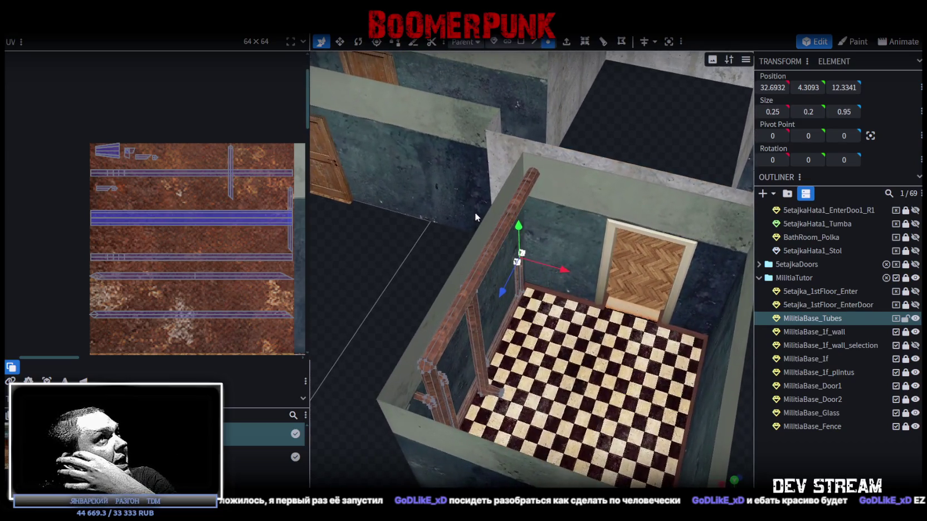
{"action": "left_click_drag", "start_coordinate": [475, 212], "coordinate": [466, 216]}
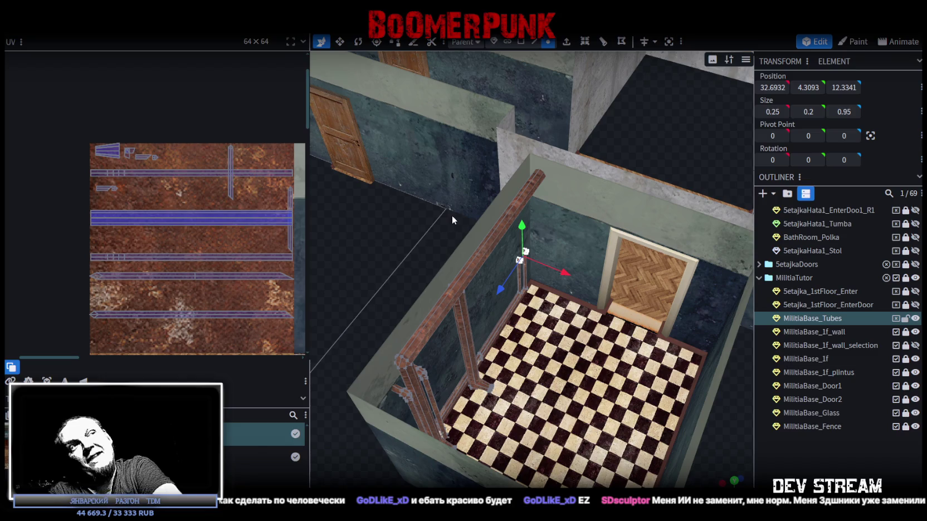
Check the raised post tops at Y 4.3093 from top-down and oblique views.
{"action": "mouse_move", "coordinate": [452, 215]}
{"action": "left_mouse_down"}
{"action": "mouse_move", "coordinate": [447, 265]}
{"action": "mouse_move", "coordinate": [470, 316]}
{"action": "mouse_move", "coordinate": [352, 309]}
{"action": "mouse_move", "coordinate": [366, 313]}
{"action": "left_mouse_up"}
{"action": "left_click_drag", "start_coordinate": [367, 298], "coordinate": [559, 374]}
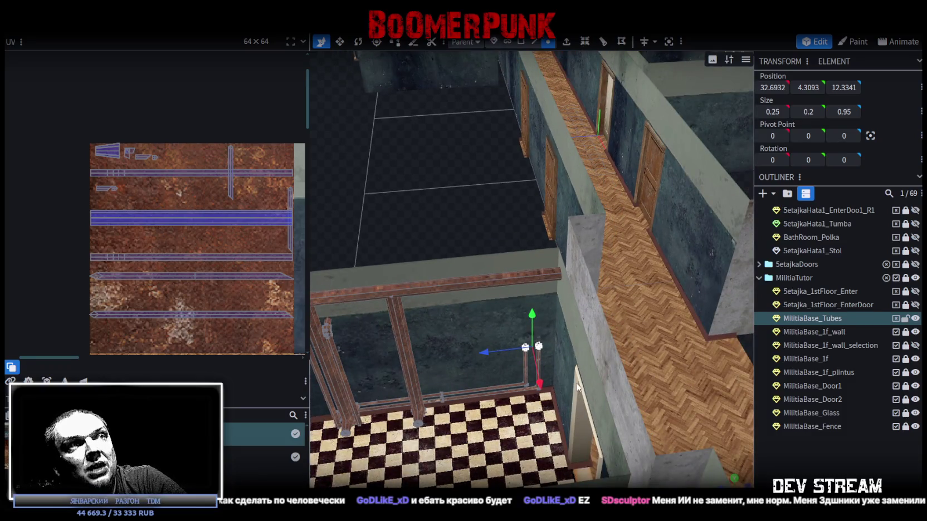
{"action": "left_click_drag", "start_coordinate": [572, 352], "coordinate": [499, 219]}
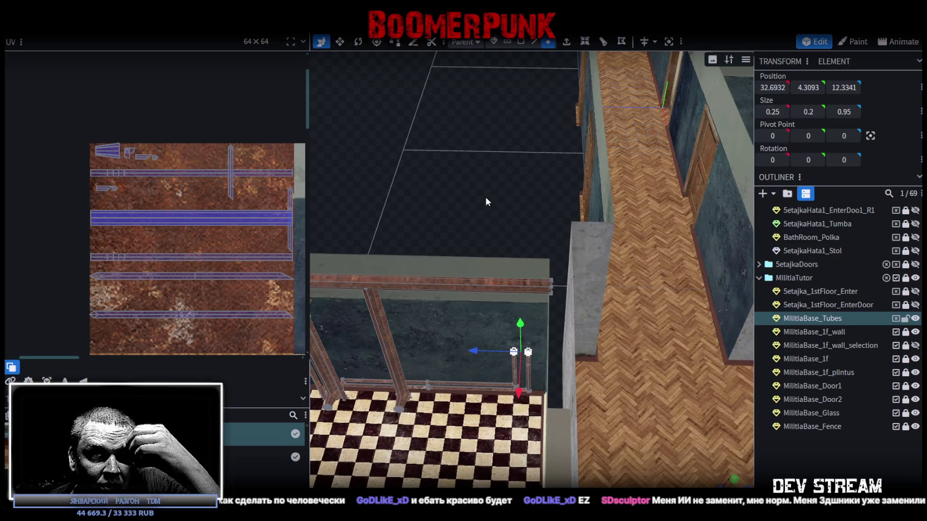
{"action": "left_click_drag", "start_coordinate": [510, 205], "coordinate": [510, 196]}
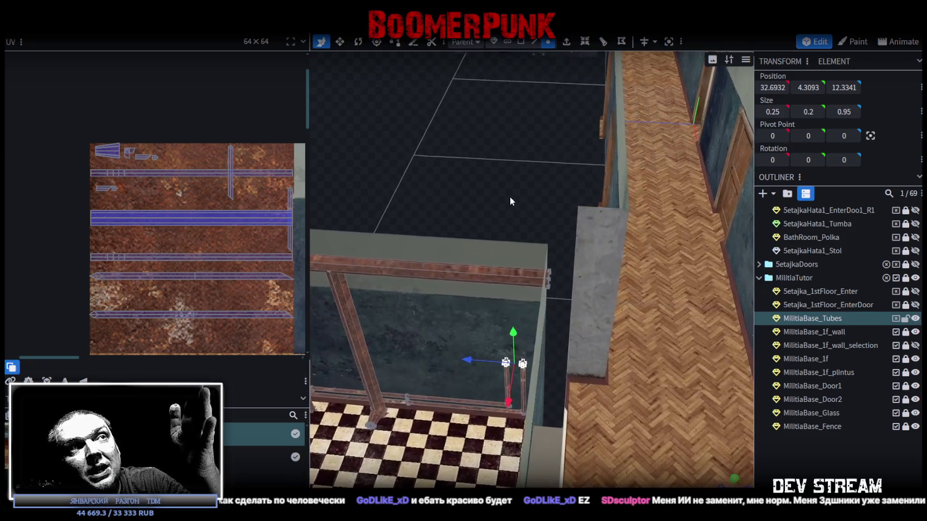
{"action": "scroll", "coordinate": [509, 195], "scroll_direction": "up", "scroll_amount": 2}
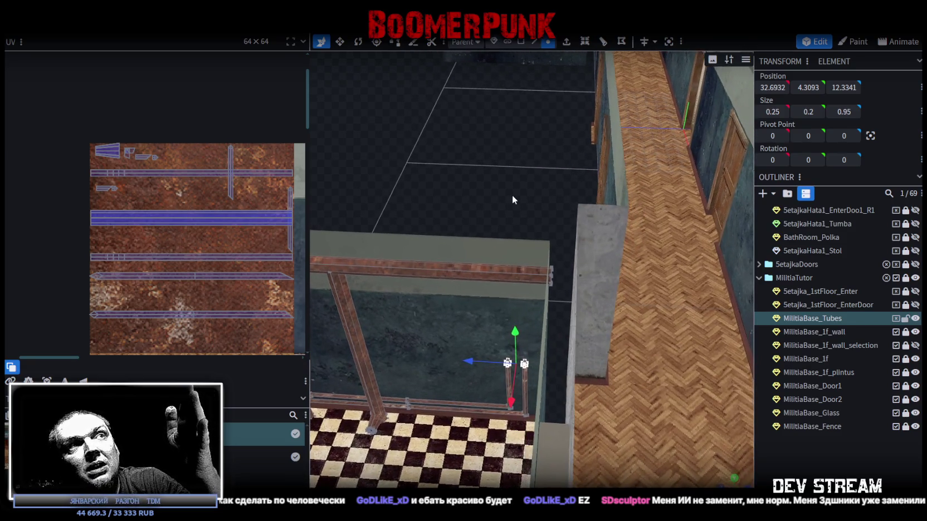
{"action": "scroll", "coordinate": [512, 237], "scroll_direction": "up", "scroll_amount": 2}
{"action": "left_click_drag", "start_coordinate": [512, 237], "coordinate": [492, 258]}
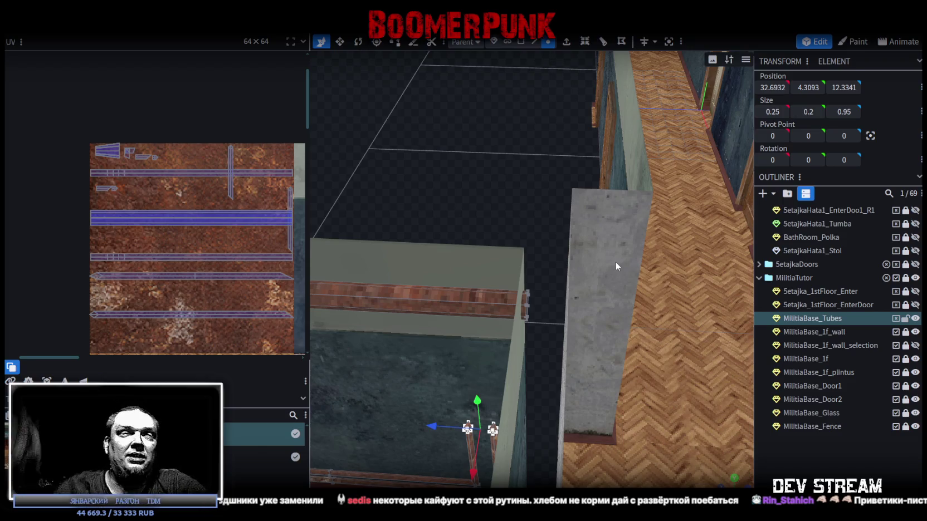
{"action": "mouse_move", "coordinate": [584, 231]}
{"action": "left_mouse_down"}
{"action": "mouse_move", "coordinate": [465, 230]}
{"action": "mouse_move", "coordinate": [499, 215]}
{"action": "mouse_move", "coordinate": [506, 224]}
{"action": "left_mouse_up"}
Select the small cube at the rail end and tilt to show floor and railing.
{"action": "left_click", "coordinate": [532, 300]}
{"action": "mouse_move", "coordinate": [539, 356]}
{"action": "left_mouse_down"}
{"action": "mouse_move", "coordinate": [485, 356]}
{"action": "mouse_move", "coordinate": [445, 217]}
{"action": "mouse_move", "coordinate": [456, 216]}
{"action": "mouse_move", "coordinate": [444, 216]}
{"action": "left_mouse_up"}
{"action": "scroll", "coordinate": [444, 215], "scroll_direction": "up", "scroll_amount": 2}
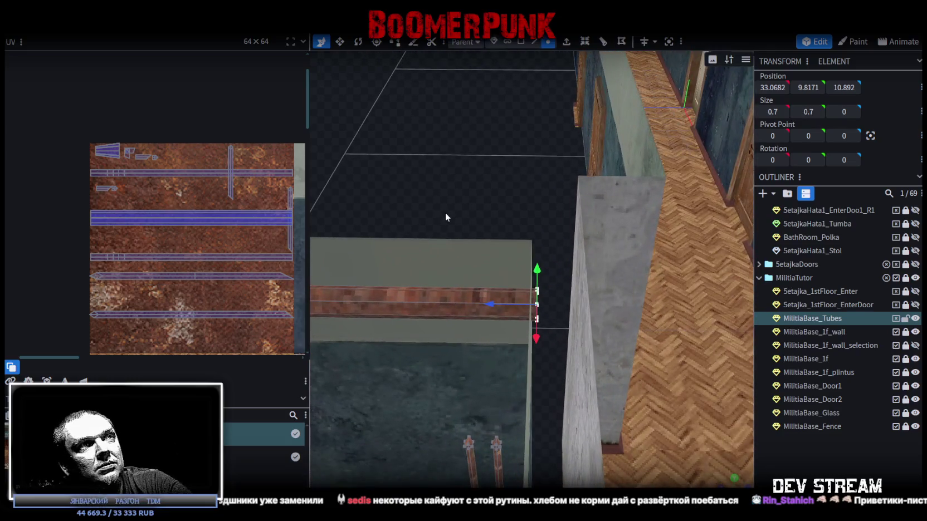
{"action": "scroll", "coordinate": [446, 211], "scroll_direction": "up", "scroll_amount": 1}
{"action": "scroll", "coordinate": [448, 209], "scroll_direction": "up", "scroll_amount": 1}
{"action": "scroll", "coordinate": [448, 213], "scroll_direction": "down", "scroll_amount": 2}
{"action": "scroll", "coordinate": [476, 238], "scroll_direction": "down", "scroll_amount": 3}
{"action": "scroll", "coordinate": [481, 220], "scroll_direction": "down", "scroll_amount": 2}
Orbit and zoom toward the checkered floor and the bathroom railing.
{"action": "mouse_move", "coordinate": [698, 255]}
{"action": "left_mouse_down"}
{"action": "mouse_move", "coordinate": [616, 248]}
{"action": "mouse_move", "coordinate": [655, 265]}
{"action": "mouse_move", "coordinate": [645, 280]}
{"action": "left_mouse_up"}
{"action": "scroll", "coordinate": [627, 237], "scroll_direction": "up", "scroll_amount": 2}
{"action": "scroll", "coordinate": [630, 235], "scroll_direction": "down", "scroll_amount": 3}
{"action": "scroll", "coordinate": [598, 297], "scroll_direction": "up", "scroll_amount": 2}
{"action": "scroll", "coordinate": [614, 302], "scroll_direction": "up", "scroll_amount": 2}
{"action": "scroll", "coordinate": [624, 284], "scroll_direction": "up", "scroll_amount": 2}
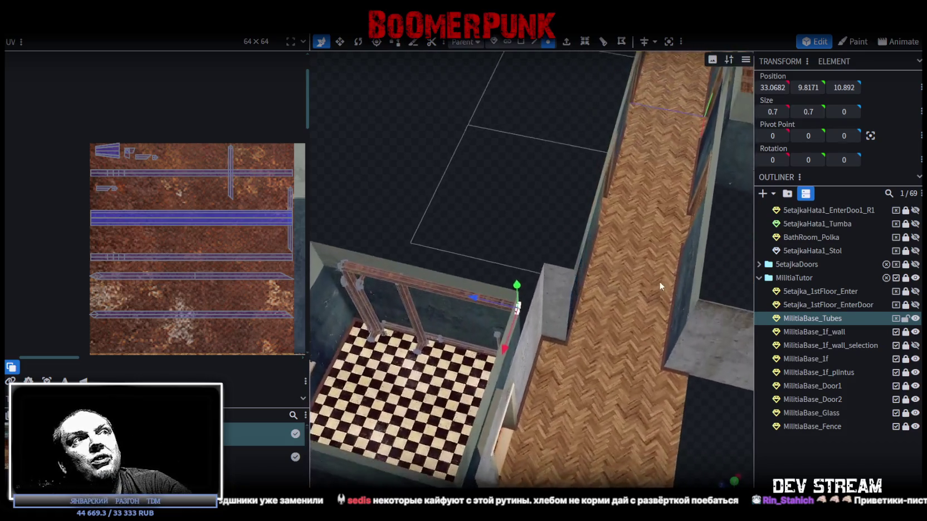
{"action": "scroll", "coordinate": [643, 265], "scroll_direction": "up", "scroll_amount": 2}
{"action": "left_click_drag", "start_coordinate": [546, 213], "coordinate": [552, 206]}
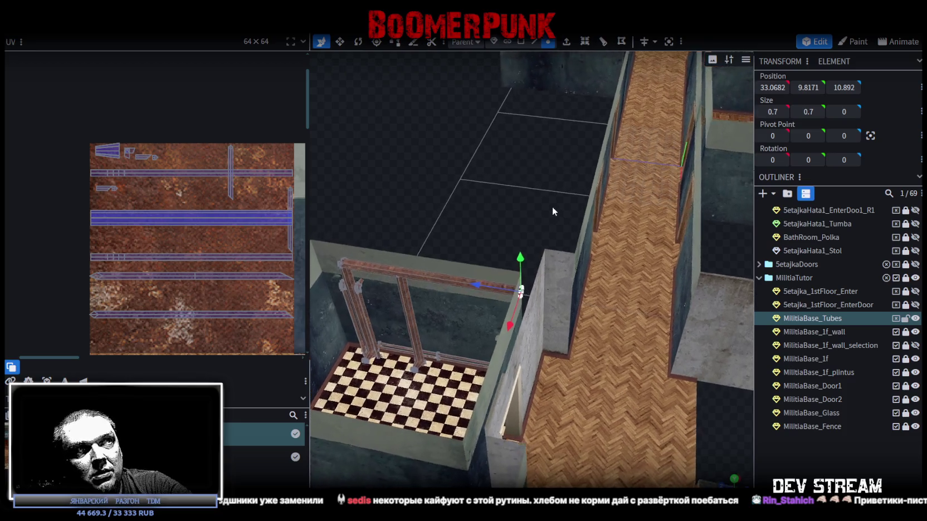
{"action": "scroll", "coordinate": [557, 207], "scroll_direction": "up", "scroll_amount": 2}
{"action": "scroll", "coordinate": [564, 202], "scroll_direction": "up", "scroll_amount": 2}
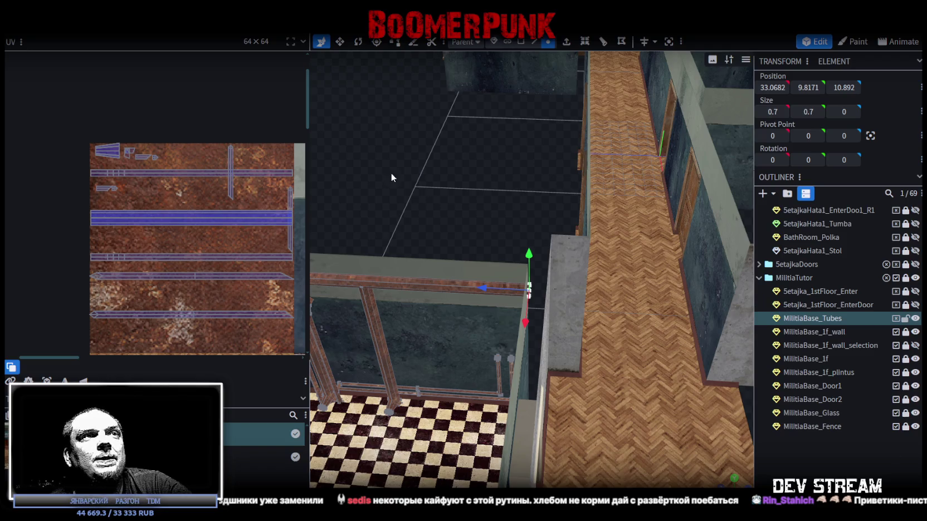
{"action": "scroll", "coordinate": [468, 218], "scroll_direction": "down", "scroll_amount": 3}
Look over the herringbone corridor from above and below, then enable Face selection mode.
{"action": "mouse_move", "coordinate": [522, 226]}
{"action": "left_mouse_down"}
{"action": "mouse_move", "coordinate": [546, 222]}
{"action": "mouse_move", "coordinate": [490, 243]}
{"action": "left_mouse_up"}
{"action": "scroll", "coordinate": [545, 223], "scroll_direction": "up", "scroll_amount": 3}
{"action": "scroll", "coordinate": [603, 326], "scroll_direction": "down", "scroll_amount": 2}
{"action": "mouse_move", "coordinate": [603, 325]}
{"action": "left_mouse_down"}
{"action": "mouse_move", "coordinate": [584, 360]}
{"action": "mouse_move", "coordinate": [429, 319]}
{"action": "mouse_move", "coordinate": [451, 316]}
{"action": "left_mouse_up"}
{"action": "scroll", "coordinate": [572, 381], "scroll_direction": "up", "scroll_amount": 4}
{"action": "scroll", "coordinate": [572, 376], "scroll_direction": "down", "scroll_amount": 3}
{"action": "scroll", "coordinate": [546, 215], "scroll_direction": "up", "scroll_amount": 3}
{"action": "mouse_move", "coordinate": [546, 215]}
{"action": "left_mouse_down"}
{"action": "mouse_move", "coordinate": [495, 198]}
{"action": "mouse_move", "coordinate": [508, 200]}
{"action": "left_mouse_up"}
{"action": "left_click", "coordinate": [521, 41]}
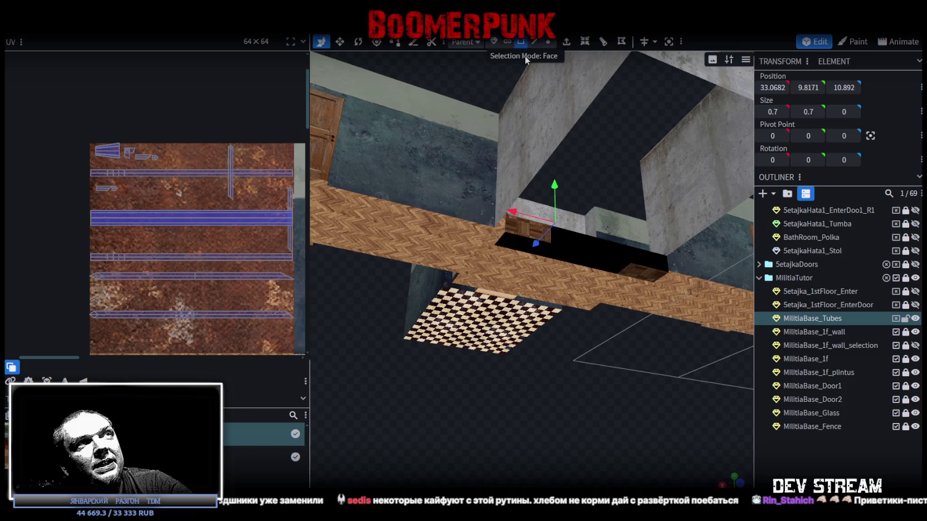
{"action": "mouse_move", "coordinate": [592, 247]}
{"action": "left_mouse_down"}
{"action": "mouse_move", "coordinate": [617, 292]}
{"action": "mouse_move", "coordinate": [593, 400]}
{"action": "mouse_move", "coordinate": [547, 321]}
{"action": "mouse_move", "coordinate": [643, 375]}
{"action": "mouse_move", "coordinate": [418, 336]}
{"action": "mouse_move", "coordinate": [566, 351]}
{"action": "mouse_move", "coordinate": [534, 338]}
{"action": "mouse_move", "coordinate": [516, 344]}
{"action": "mouse_move", "coordinate": [514, 327]}
{"action": "left_mouse_up"}
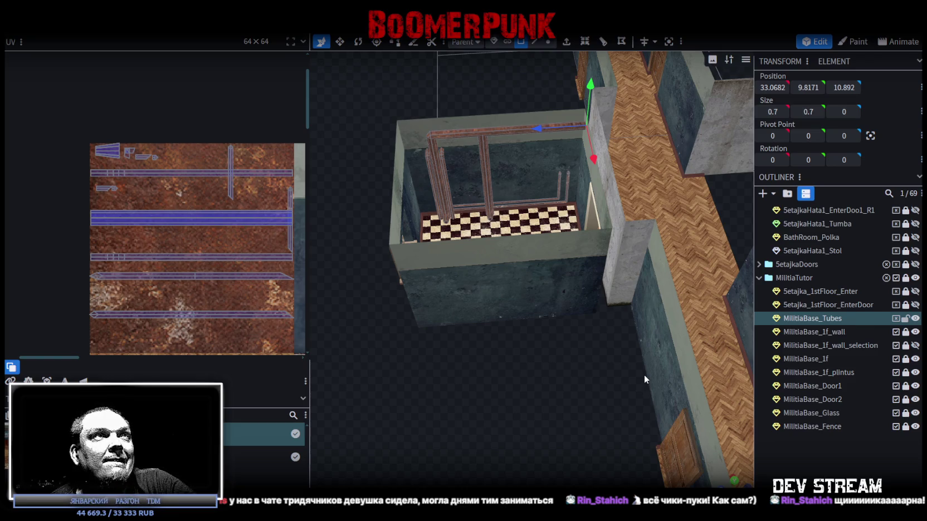
{"action": "left_click_drag", "start_coordinate": [644, 375], "coordinate": [604, 371]}
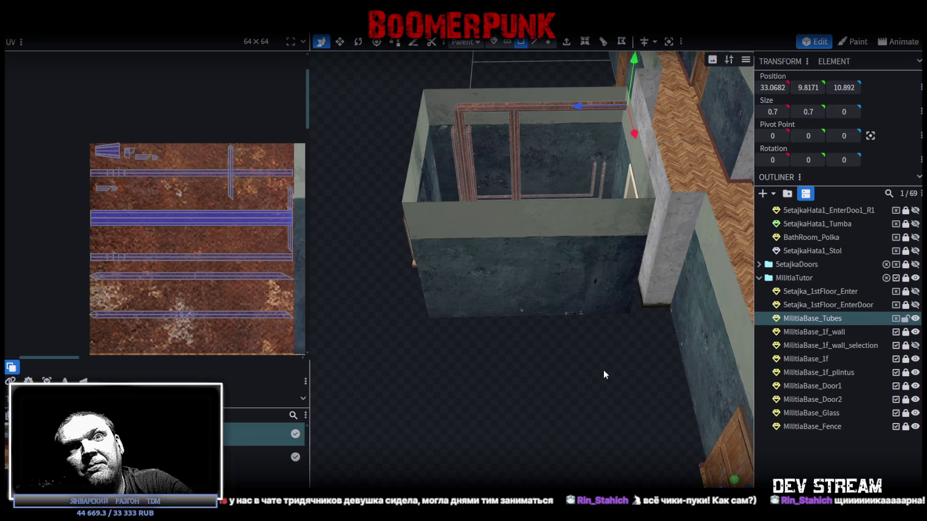
{"action": "left_click_drag", "start_coordinate": [603, 370], "coordinate": [603, 368]}
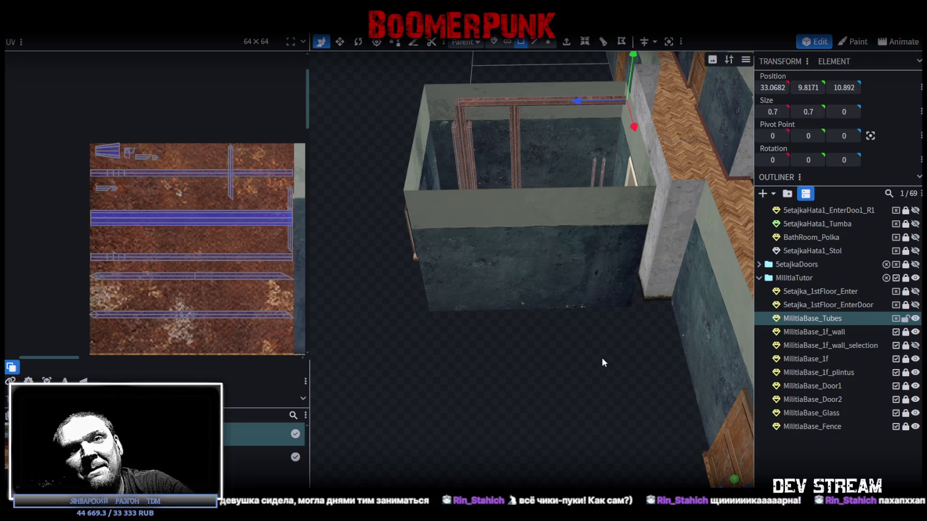
{"action": "scroll", "coordinate": [602, 362], "scroll_direction": "down", "scroll_amount": 2}
{"action": "mouse_move", "coordinate": [595, 366]}
{"action": "left_mouse_down"}
{"action": "mouse_move", "coordinate": [577, 376]}
{"action": "mouse_move", "coordinate": [509, 359]}
{"action": "left_mouse_up"}
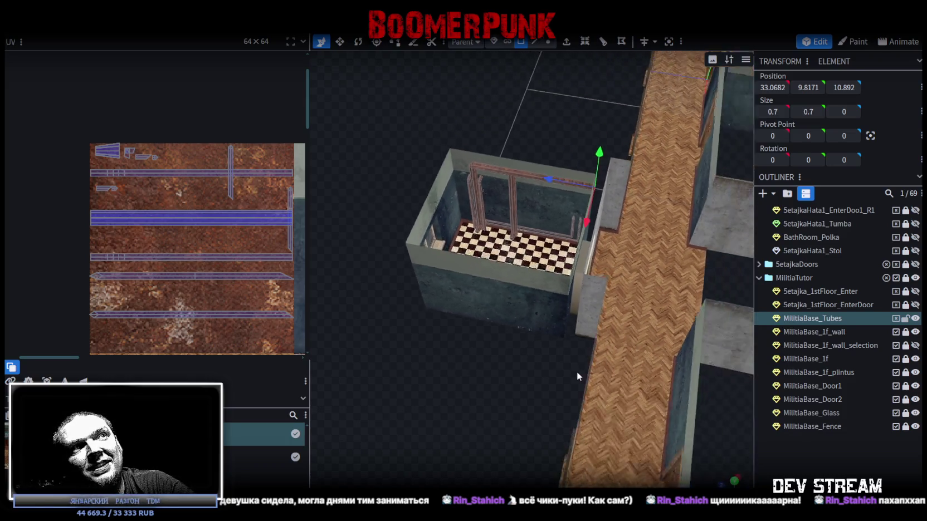
{"action": "scroll", "coordinate": [577, 371], "scroll_direction": "down", "scroll_amount": 3}
{"action": "mouse_move", "coordinate": [676, 373]}
{"action": "left_mouse_down"}
{"action": "mouse_move", "coordinate": [646, 337]}
{"action": "mouse_move", "coordinate": [669, 332]}
{"action": "mouse_move", "coordinate": [669, 281]}
{"action": "mouse_move", "coordinate": [683, 252]}
{"action": "mouse_move", "coordinate": [662, 280]}
{"action": "mouse_move", "coordinate": [649, 336]}
{"action": "mouse_move", "coordinate": [665, 316]}
{"action": "mouse_move", "coordinate": [649, 198]}
{"action": "mouse_move", "coordinate": [620, 349]}
{"action": "mouse_move", "coordinate": [576, 374]}
{"action": "mouse_move", "coordinate": [613, 440]}
{"action": "mouse_move", "coordinate": [634, 382]}
{"action": "mouse_move", "coordinate": [682, 420]}
{"action": "mouse_move", "coordinate": [677, 449]}
{"action": "mouse_move", "coordinate": [637, 398]}
{"action": "mouse_move", "coordinate": [646, 400]}
{"action": "left_mouse_up"}
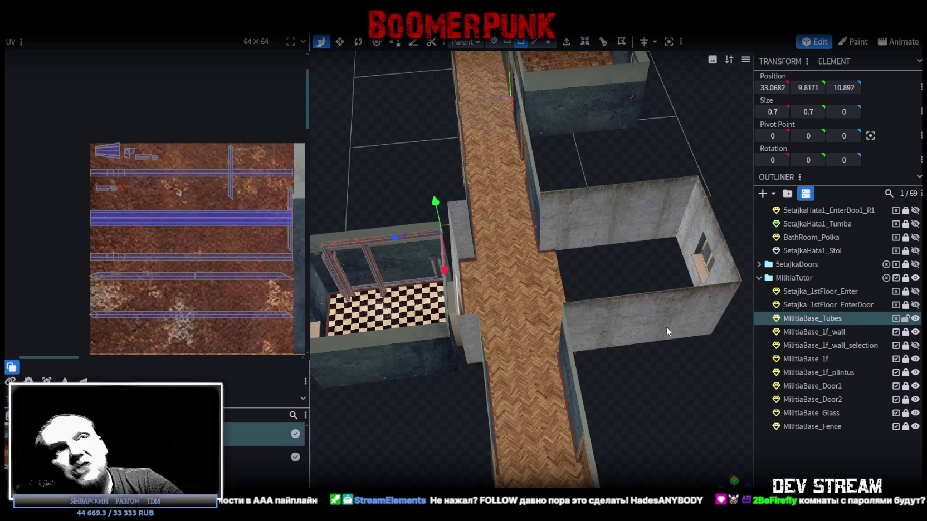
Unlock MilitiaBase_1f_wall and select the window opening's side face.
{"action": "scroll", "coordinate": [603, 434], "scroll_direction": "up", "scroll_amount": 3}
{"action": "scroll", "coordinate": [605, 400], "scroll_direction": "up", "scroll_amount": 3}
{"action": "scroll", "coordinate": [590, 393], "scroll_direction": "up", "scroll_amount": 3}
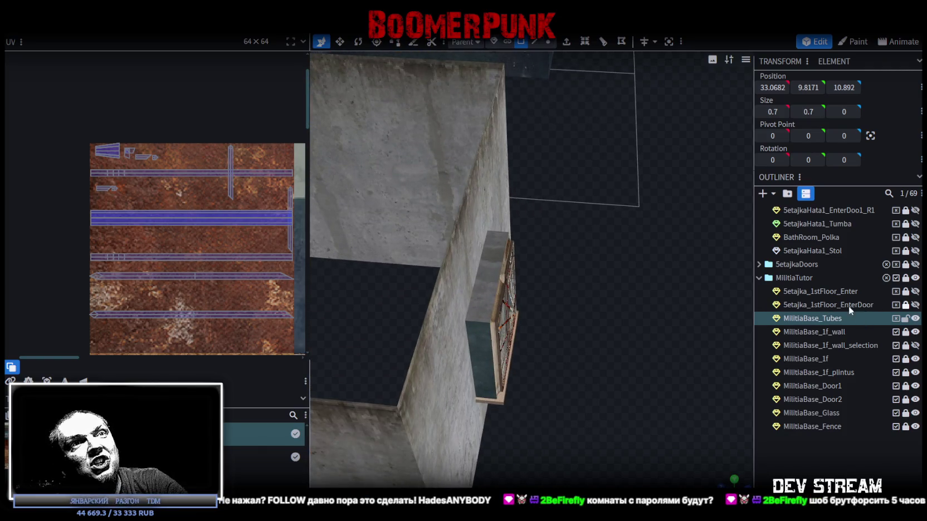
{"action": "left_click", "coordinate": [906, 334]}
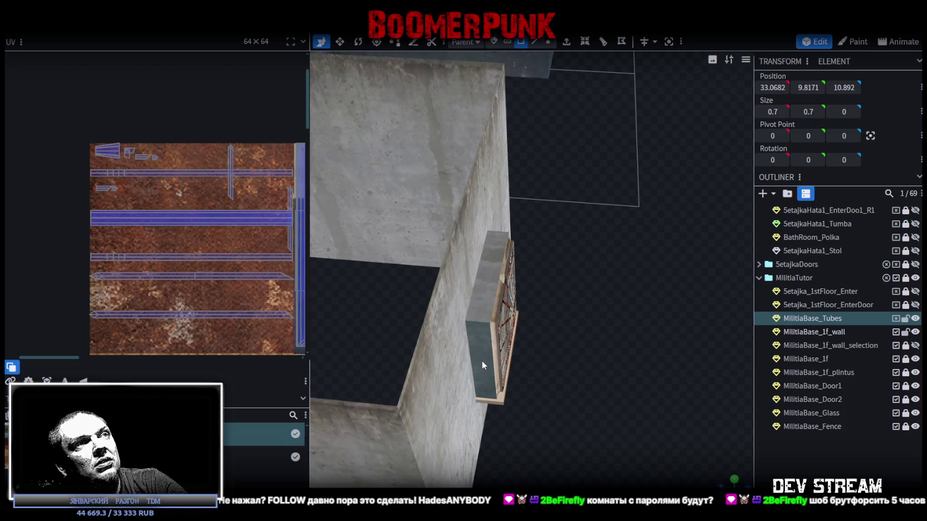
{"action": "left_click", "coordinate": [481, 361]}
{"action": "left_click_drag", "start_coordinate": [558, 328], "coordinate": [630, 334]}
{"action": "left_click", "coordinate": [637, 263]}
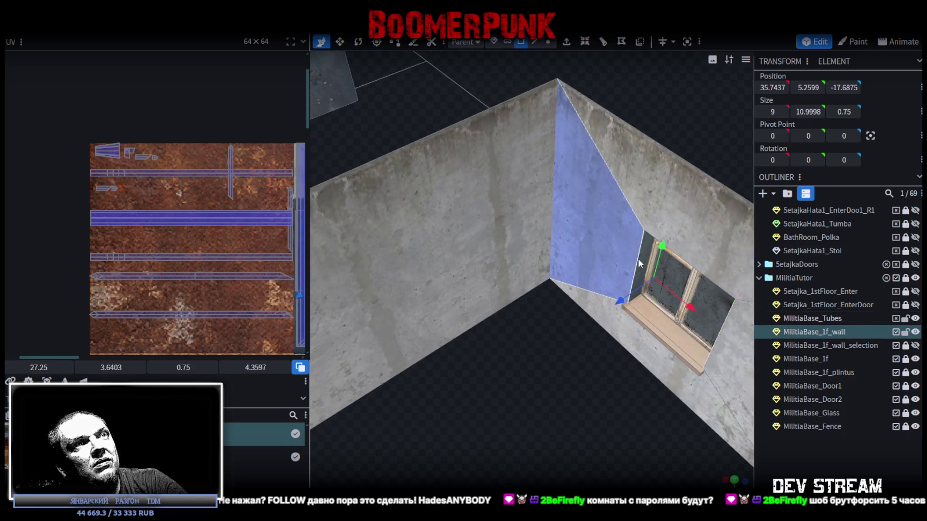
Move the side face's UVs onto the plain concrete area of the texture.
{"action": "scroll", "coordinate": [156, 262], "scroll_direction": "up", "scroll_amount": 1}
{"action": "scroll", "coordinate": [184, 223], "scroll_direction": "up", "scroll_amount": 1}
{"action": "scroll", "coordinate": [213, 174], "scroll_direction": "up", "scroll_amount": 2}
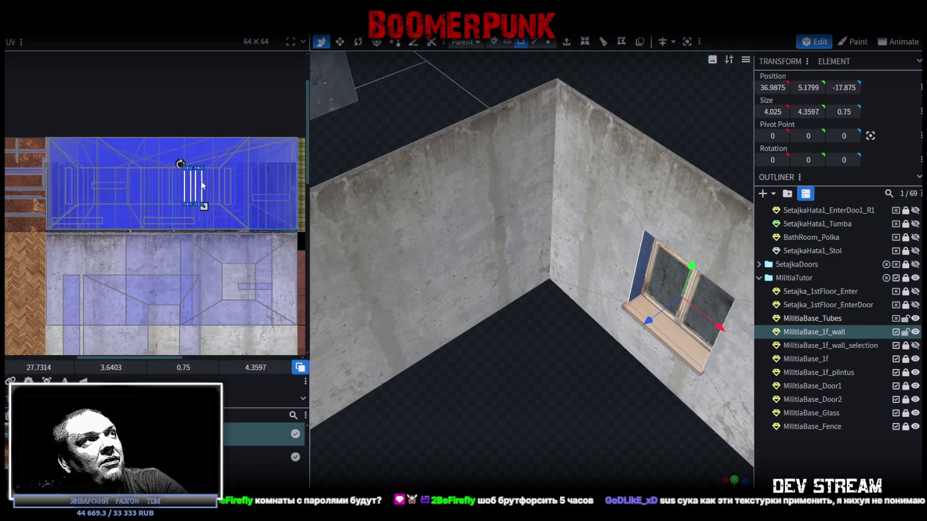
{"action": "left_click_drag", "start_coordinate": [199, 185], "coordinate": [286, 273]}
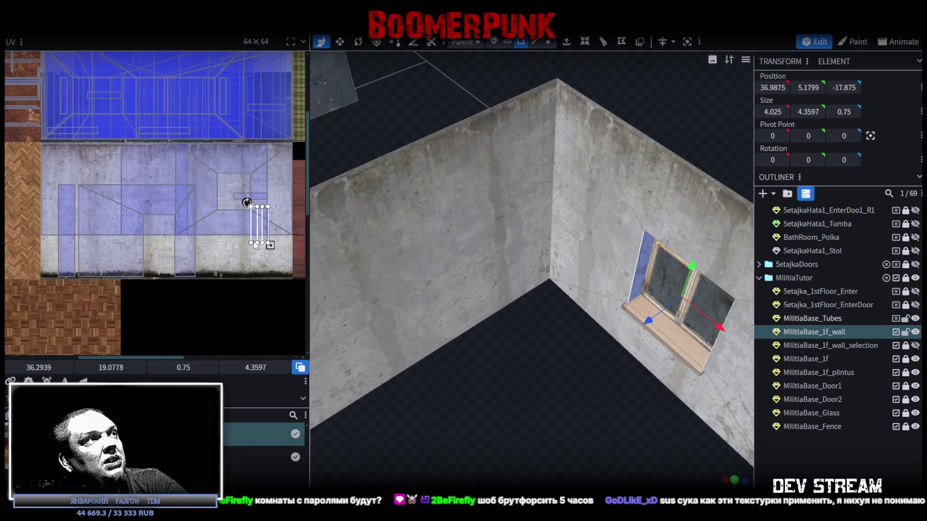
{"action": "scroll", "coordinate": [267, 256], "scroll_direction": "up", "scroll_amount": 2}
{"action": "mouse_move", "coordinate": [259, 228]}
{"action": "left_mouse_down"}
{"action": "mouse_move", "coordinate": [212, 259]}
{"action": "mouse_move", "coordinate": [219, 264]}
{"action": "left_mouse_up"}
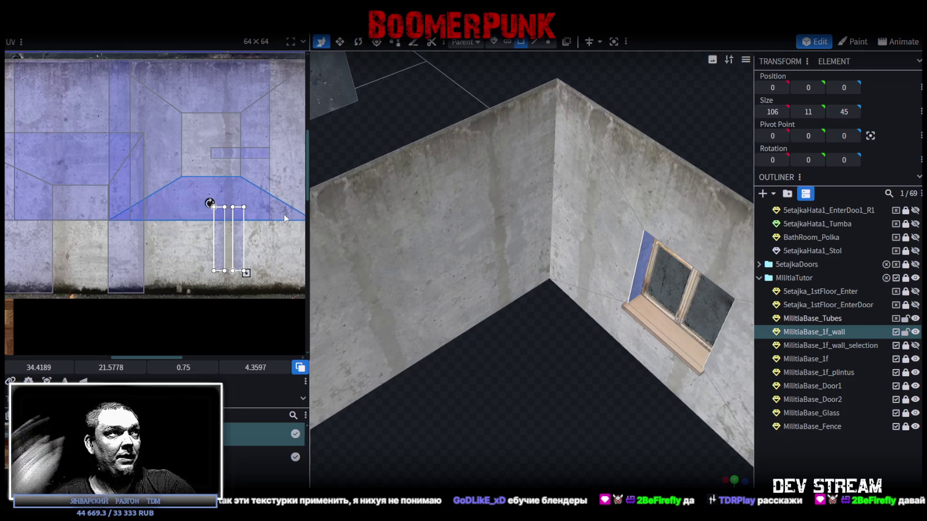
Map the window opening's top face onto plain concrete as well.
{"action": "mouse_move", "coordinate": [345, 219]}
{"action": "left_mouse_down"}
{"action": "mouse_move", "coordinate": [508, 378]}
{"action": "mouse_move", "coordinate": [533, 376]}
{"action": "mouse_move", "coordinate": [509, 388]}
{"action": "mouse_move", "coordinate": [533, 404]}
{"action": "left_mouse_up"}
{"action": "mouse_move", "coordinate": [335, 211]}
{"action": "left_mouse_down"}
{"action": "mouse_move", "coordinate": [566, 376]}
{"action": "mouse_move", "coordinate": [554, 352]}
{"action": "left_mouse_up"}
{"action": "left_click", "coordinate": [462, 316]}
{"action": "scroll", "coordinate": [202, 114], "scroll_direction": "up", "scroll_amount": 2}
{"action": "mouse_move", "coordinate": [236, 161]}
{"action": "left_mouse_down"}
{"action": "mouse_move", "coordinate": [126, 244]}
{"action": "mouse_move", "coordinate": [139, 295]}
{"action": "mouse_move", "coordinate": [148, 295]}
{"action": "left_mouse_up"}
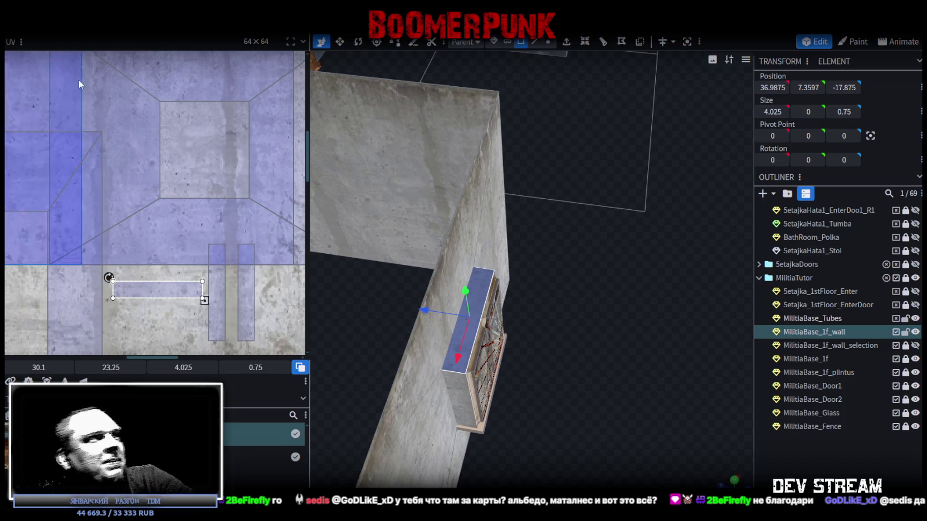
{"action": "scroll", "coordinate": [517, 380], "scroll_direction": "down", "scroll_amount": 5}
{"action": "mouse_move", "coordinate": [597, 345]}
{"action": "left_mouse_down"}
{"action": "mouse_move", "coordinate": [675, 326]}
{"action": "mouse_move", "coordinate": [610, 351]}
{"action": "mouse_move", "coordinate": [608, 327]}
{"action": "mouse_move", "coordinate": [630, 398]}
{"action": "mouse_move", "coordinate": [496, 290]}
{"action": "mouse_move", "coordinate": [491, 361]}
{"action": "mouse_move", "coordinate": [499, 325]}
{"action": "mouse_move", "coordinate": [504, 334]}
{"action": "mouse_move", "coordinate": [510, 325]}
{"action": "mouse_move", "coordinate": [585, 370]}
{"action": "mouse_move", "coordinate": [687, 381]}
{"action": "mouse_move", "coordinate": [659, 414]}
{"action": "mouse_move", "coordinate": [681, 375]}
{"action": "mouse_move", "coordinate": [721, 379]}
{"action": "mouse_move", "coordinate": [692, 358]}
{"action": "mouse_move", "coordinate": [452, 355]}
{"action": "mouse_move", "coordinate": [519, 296]}
{"action": "mouse_move", "coordinate": [483, 203]}
{"action": "mouse_move", "coordinate": [564, 368]}
{"action": "mouse_move", "coordinate": [475, 356]}
{"action": "left_mouse_up"}
{"action": "scroll", "coordinate": [449, 321], "scroll_direction": "up", "scroll_amount": 5}
{"action": "scroll", "coordinate": [502, 325], "scroll_direction": "up", "scroll_amount": 3}
{"action": "scroll", "coordinate": [585, 369], "scroll_direction": "down", "scroll_amount": 3}
{"action": "scroll", "coordinate": [528, 347], "scroll_direction": "up", "scroll_amount": 2}
{"action": "scroll", "coordinate": [530, 344], "scroll_direction": "down", "scroll_amount": 2}
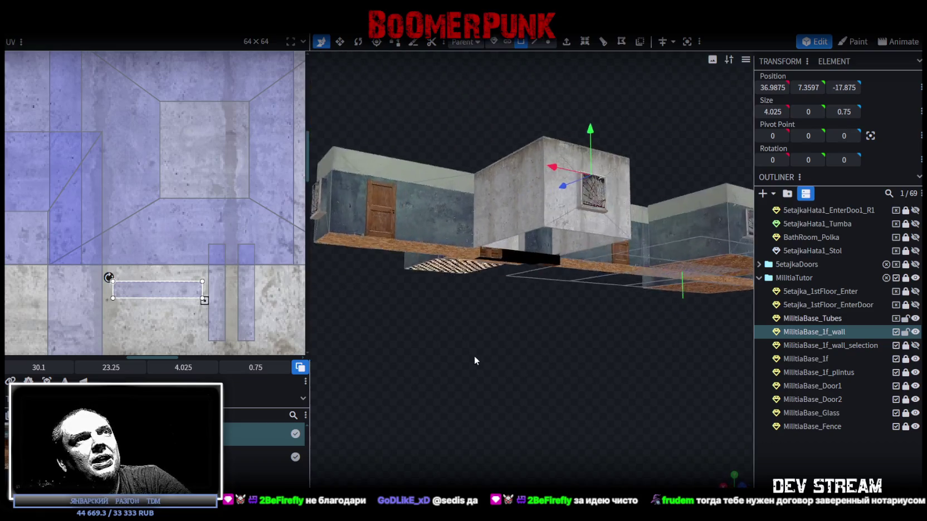
Select the wall face beside the bathroom doorway and save the project as Build0Tutor.bbmodel.
{"action": "scroll", "coordinate": [474, 355], "scroll_direction": "up", "scroll_amount": 4}
{"action": "left_click", "coordinate": [504, 230]}
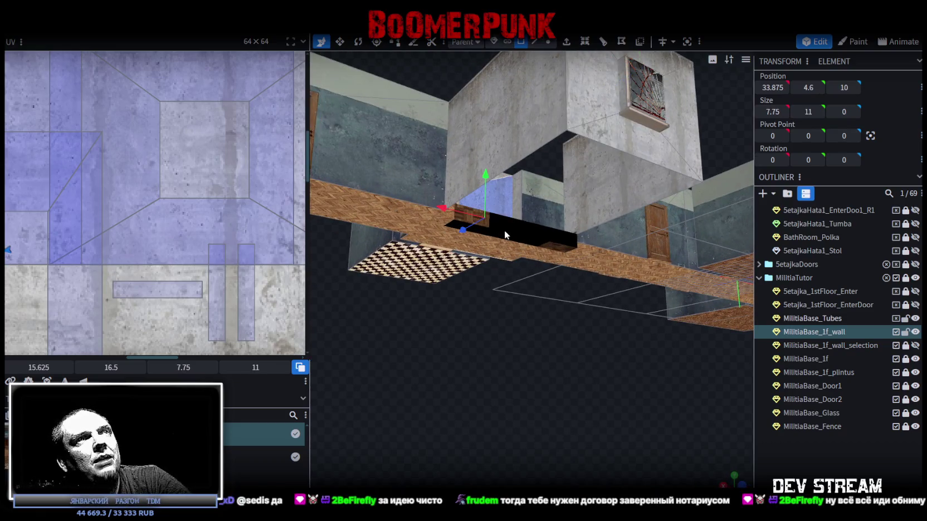
{"action": "mouse_move", "coordinate": [562, 275]}
{"action": "left_mouse_down"}
{"action": "mouse_move", "coordinate": [558, 411]}
{"action": "mouse_move", "coordinate": [549, 397]}
{"action": "mouse_move", "coordinate": [470, 424]}
{"action": "mouse_move", "coordinate": [473, 411]}
{"action": "left_mouse_up"}
{"action": "key", "text": "ctrl+s"}
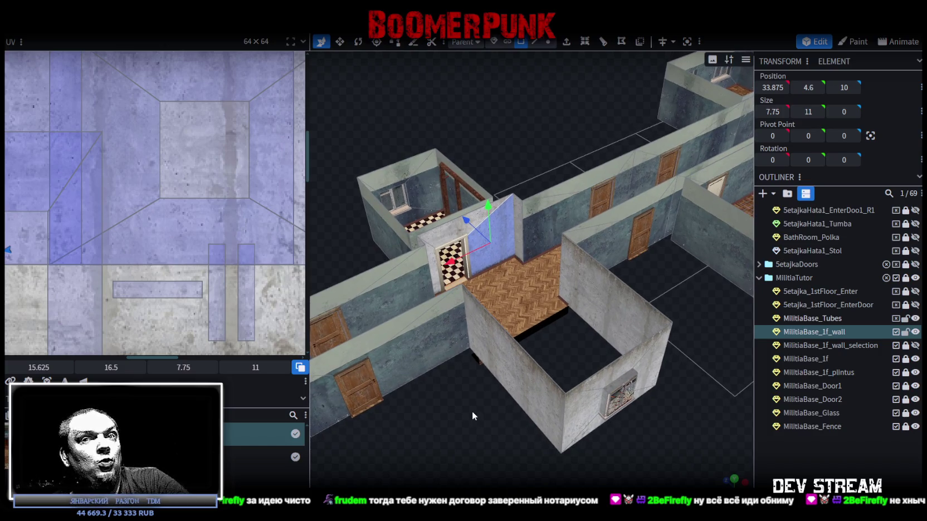
Unlock the MilitiaBase_1f_wall piece in the outliner.
{"action": "left_click_drag", "start_coordinate": [473, 411], "coordinate": [537, 378]}
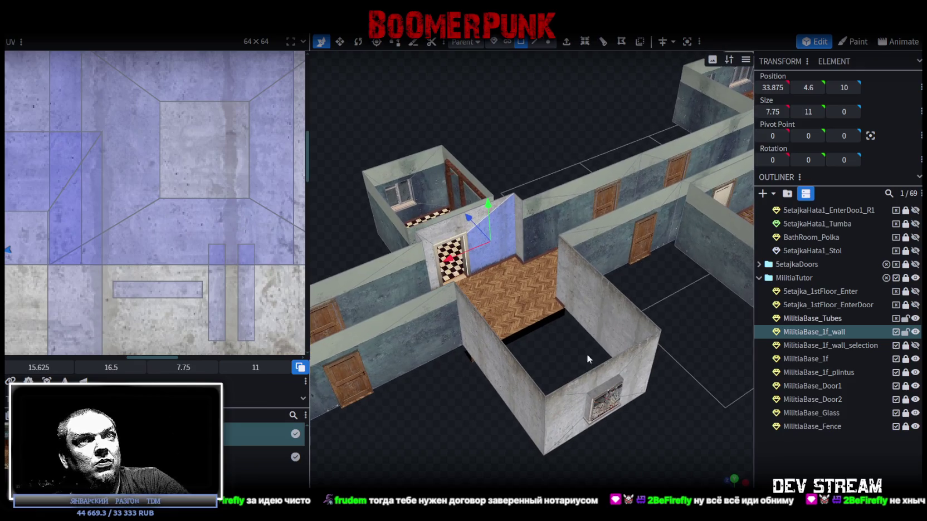
{"action": "left_click", "coordinate": [906, 332]}
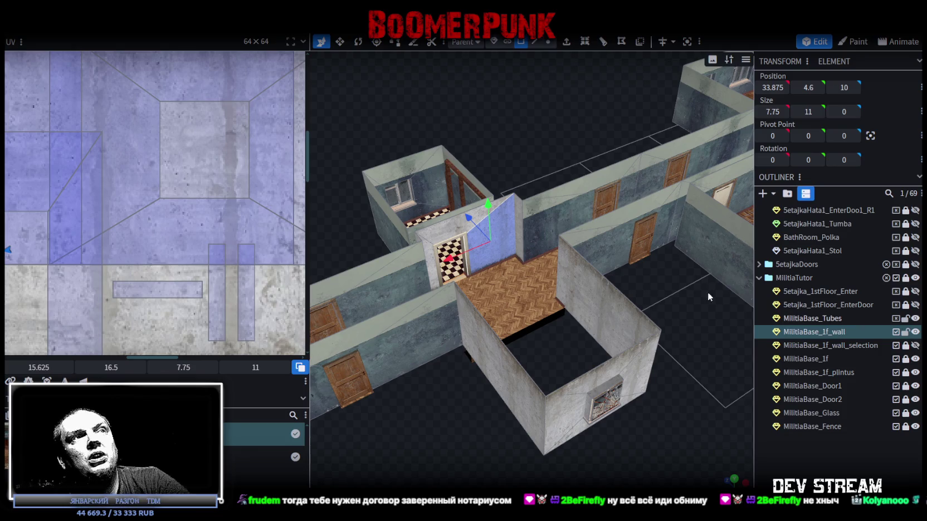
{"action": "scroll", "coordinate": [501, 379], "scroll_direction": "up", "scroll_amount": 3}
{"action": "scroll", "coordinate": [451, 406], "scroll_direction": "up", "scroll_amount": 3}
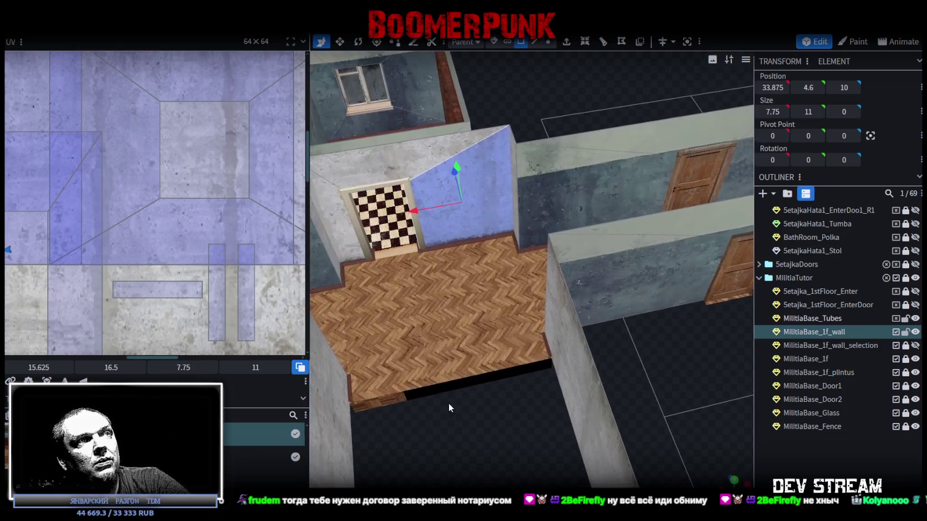
{"action": "left_click_drag", "start_coordinate": [501, 407], "coordinate": [546, 311]}
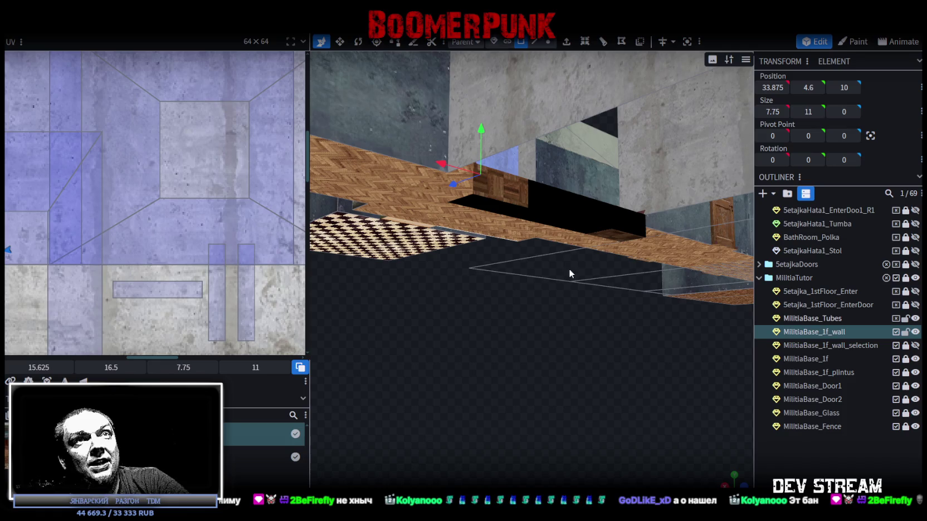
{"action": "left_click_drag", "start_coordinate": [568, 269], "coordinate": [538, 389]}
Unlock MilitiaBase_1f_wall_selection after inspecting the room from above.
{"action": "scroll", "coordinate": [532, 404], "scroll_direction": "down", "scroll_amount": 5}
{"action": "scroll", "coordinate": [527, 419], "scroll_direction": "down", "scroll_amount": 2}
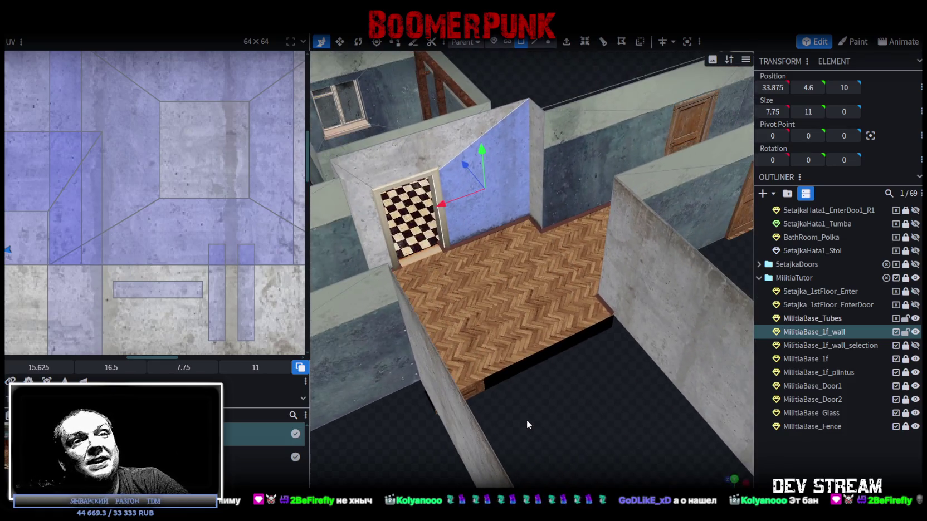
{"action": "mouse_move", "coordinate": [531, 358]}
{"action": "left_mouse_down"}
{"action": "mouse_move", "coordinate": [565, 396]}
{"action": "mouse_move", "coordinate": [518, 429]}
{"action": "mouse_move", "coordinate": [515, 417]}
{"action": "mouse_move", "coordinate": [480, 400]}
{"action": "mouse_move", "coordinate": [496, 319]}
{"action": "left_mouse_up"}
{"action": "scroll", "coordinate": [496, 319], "scroll_direction": "up", "scroll_amount": 3}
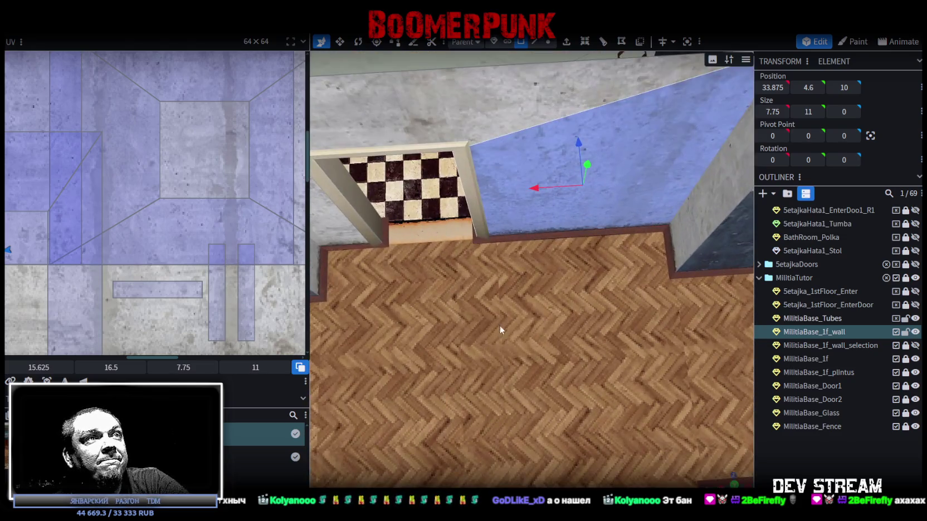
{"action": "scroll", "coordinate": [518, 366], "scroll_direction": "down", "scroll_amount": 2}
{"action": "scroll", "coordinate": [549, 359], "scroll_direction": "up", "scroll_amount": 3}
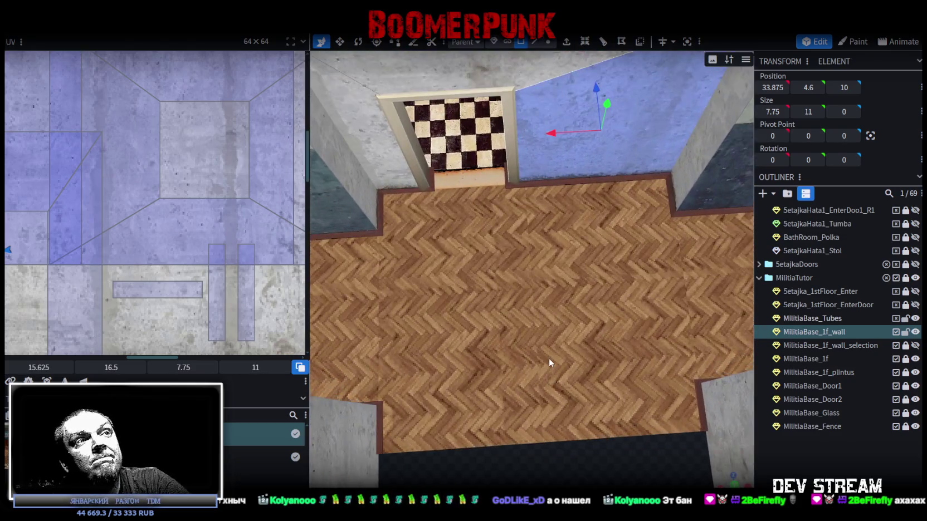
{"action": "left_click_drag", "start_coordinate": [573, 361], "coordinate": [567, 162]}
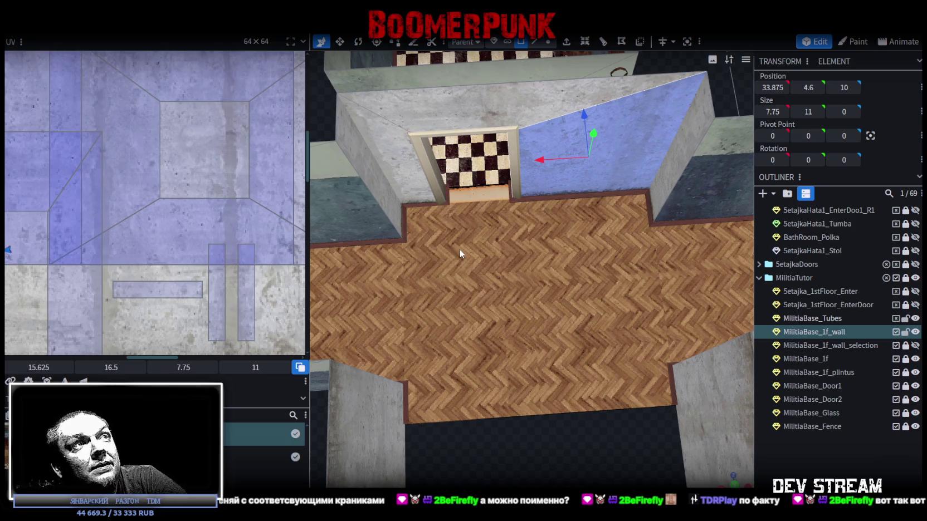
{"action": "left_click", "coordinate": [906, 345]}
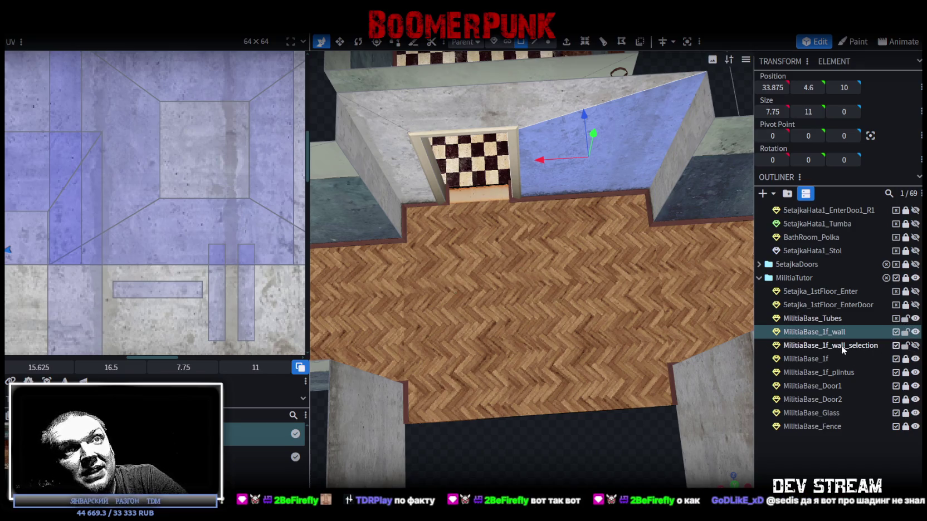
Unlock the MilitiaBase_1f floor and select the corridor floor faces by the bathroom door.
{"action": "left_click", "coordinate": [906, 360]}
{"action": "left_click", "coordinate": [816, 359]}
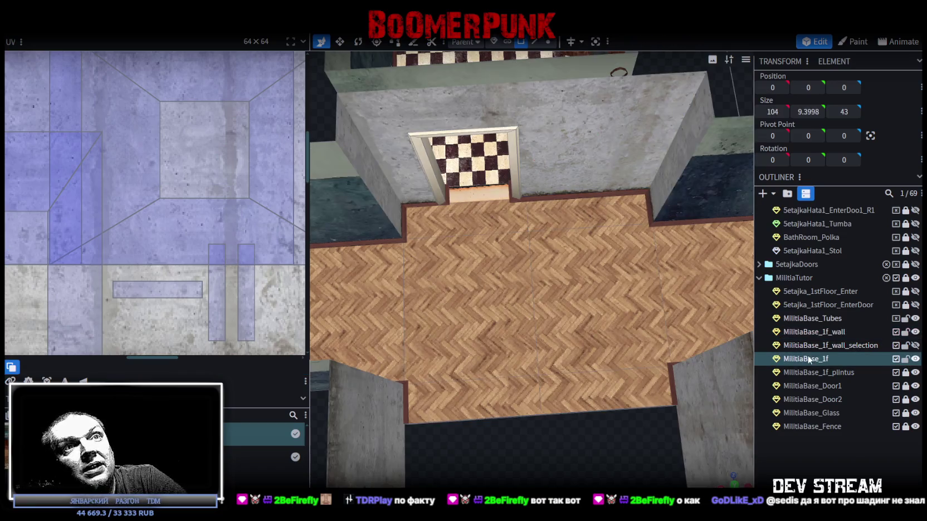
{"action": "left_click", "coordinate": [477, 221]}
{"action": "left_click", "coordinate": [485, 309], "text": "shift"}
{"action": "left_click", "coordinate": [481, 414], "text": "shift"}
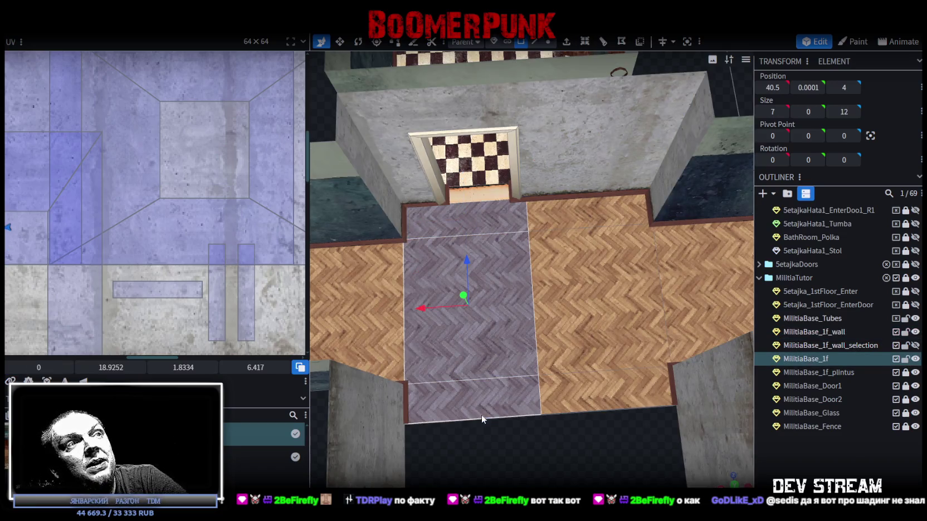
Zoom the UV editor and shift the floor face's texture down toward the herringbone alignment.
{"action": "scroll", "coordinate": [202, 273], "scroll_direction": "down", "scroll_amount": 3}
{"action": "scroll", "coordinate": [167, 251], "scroll_direction": "up", "scroll_amount": 1}
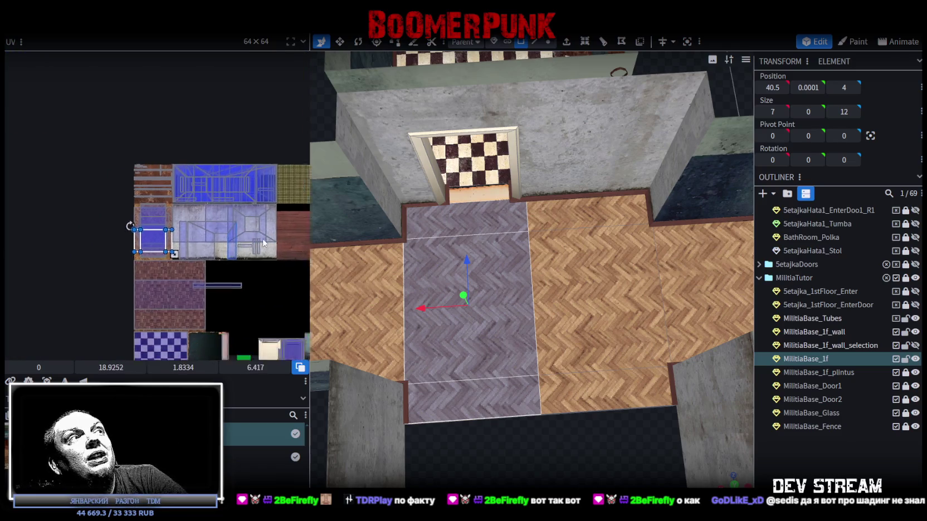
{"action": "scroll", "coordinate": [167, 245], "scroll_direction": "up", "scroll_amount": 1}
{"action": "scroll", "coordinate": [179, 242], "scroll_direction": "up", "scroll_amount": 2}
{"action": "scroll", "coordinate": [179, 241], "scroll_direction": "up", "scroll_amount": 2}
{"action": "scroll", "coordinate": [161, 251], "scroll_direction": "up", "scroll_amount": 1}
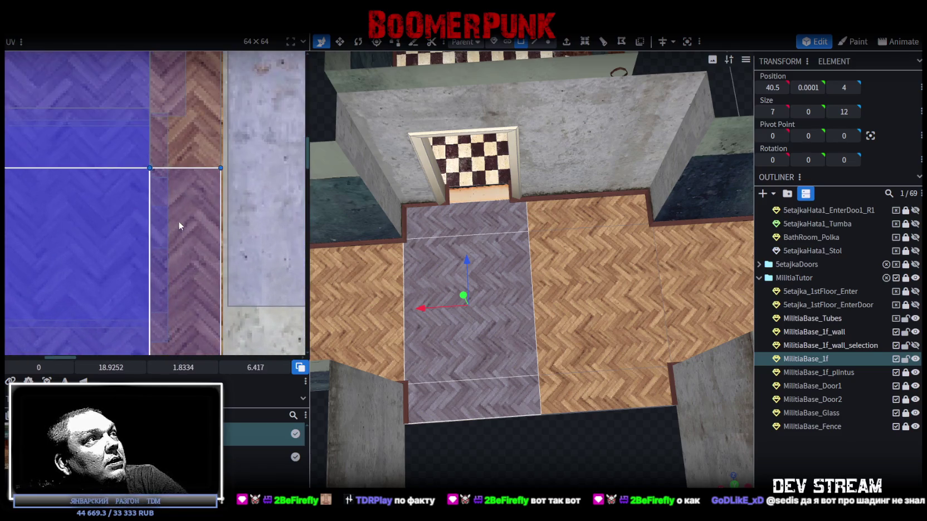
{"action": "scroll", "coordinate": [180, 223], "scroll_direction": "up", "scroll_amount": 1}
{"action": "scroll", "coordinate": [176, 157], "scroll_direction": "up", "scroll_amount": 2}
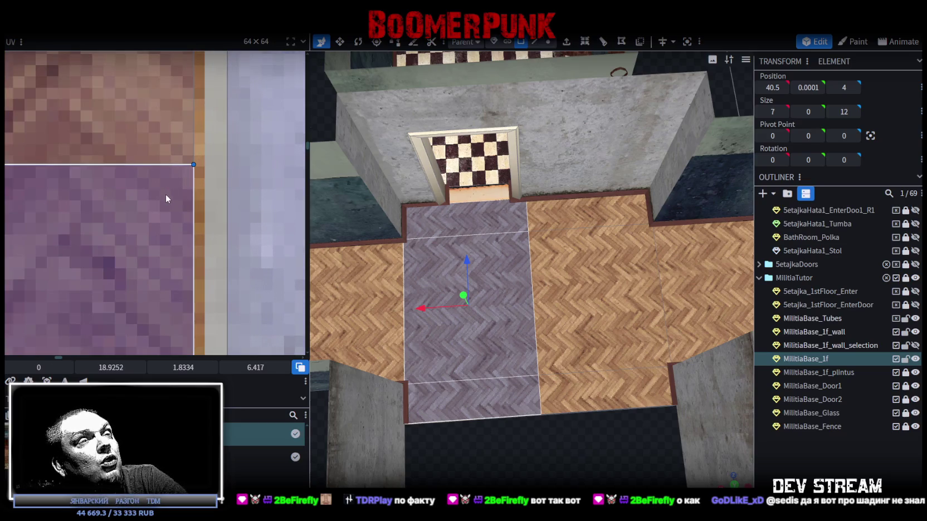
{"action": "mouse_move", "coordinate": [153, 199]}
{"action": "left_mouse_down"}
{"action": "mouse_move", "coordinate": [129, 247]}
{"action": "mouse_move", "coordinate": [107, 146]}
{"action": "left_mouse_up"}
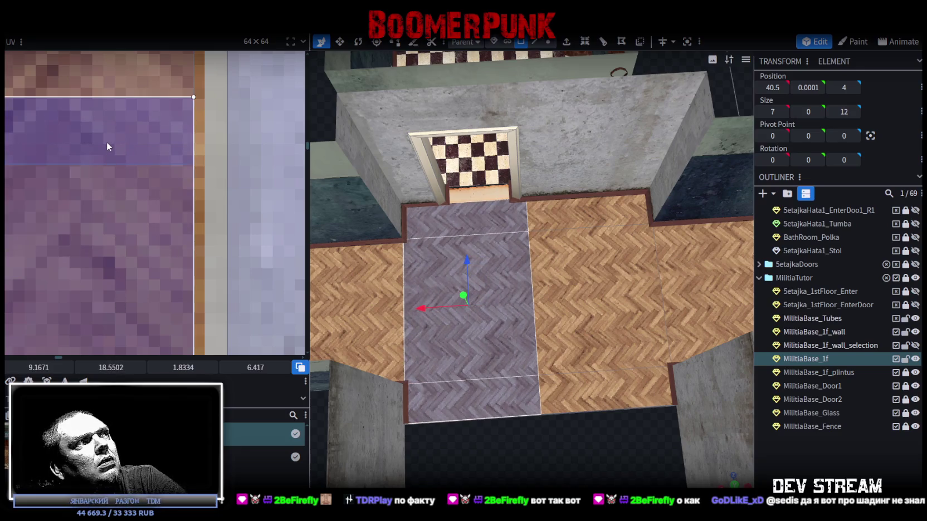
Nudge it further to UV 9.1671, 18.5502, then deselect to check the parquet match.
{"action": "scroll", "coordinate": [518, 409], "scroll_direction": "up", "scroll_amount": 3}
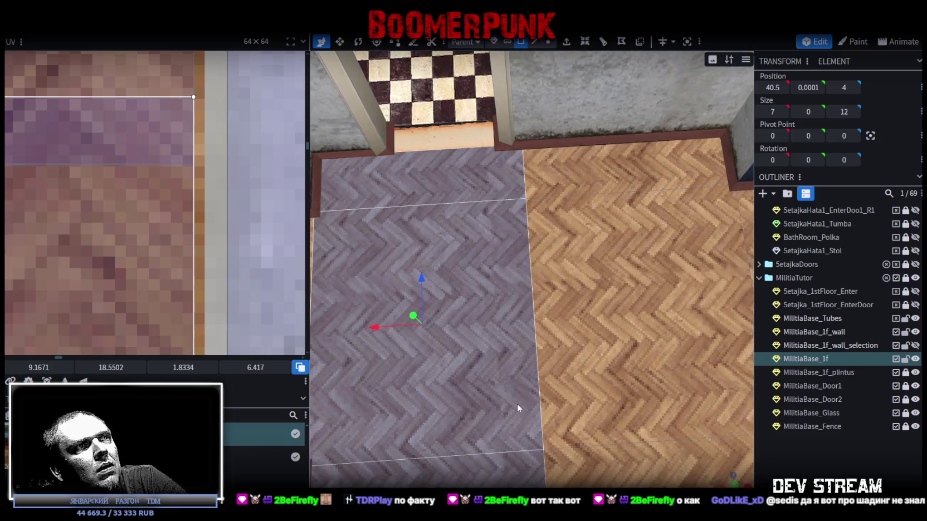
{"action": "scroll", "coordinate": [518, 399], "scroll_direction": "down", "scroll_amount": 3}
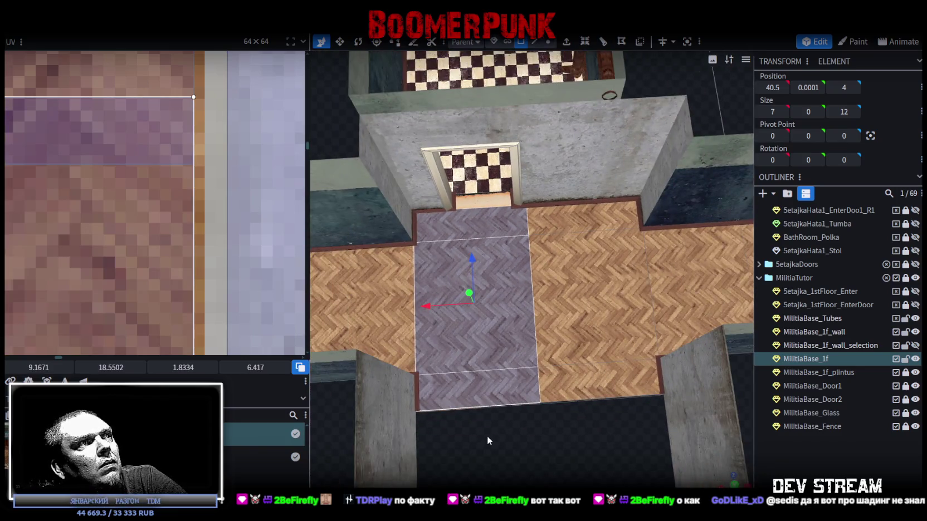
{"action": "scroll", "coordinate": [549, 443], "scroll_direction": "up", "scroll_amount": 2}
{"action": "scroll", "coordinate": [543, 448], "scroll_direction": "up", "scroll_amount": 2}
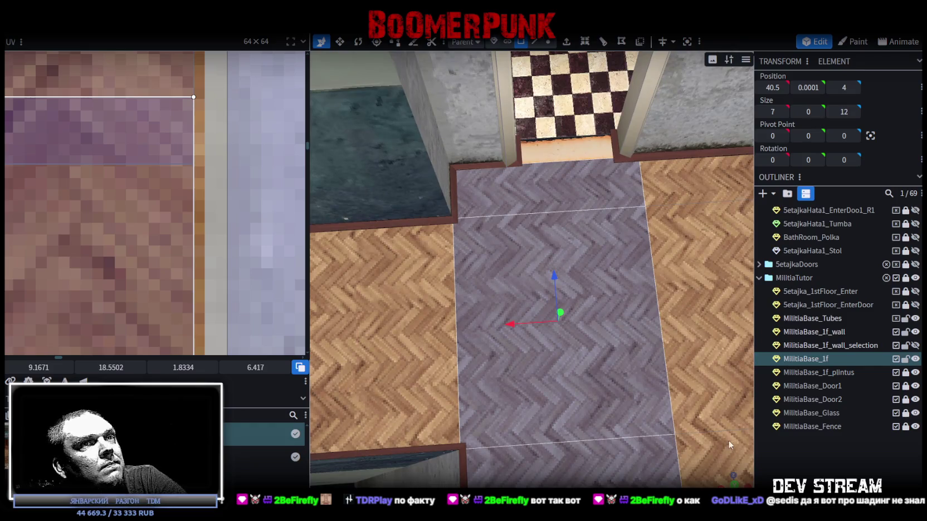
{"action": "left_click_drag", "start_coordinate": [124, 231], "coordinate": [122, 243]}
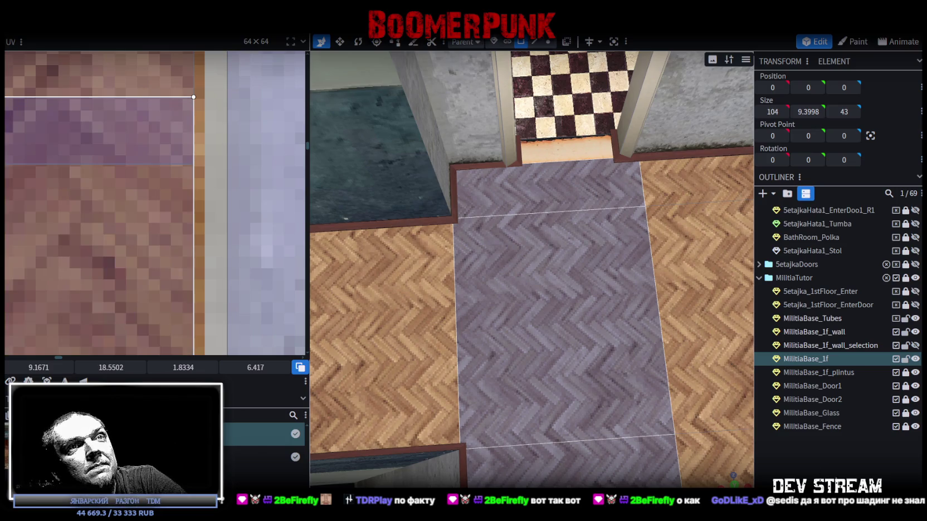
{"action": "left_click", "coordinate": [643, 417]}
{"action": "scroll", "coordinate": [635, 415], "scroll_direction": "down", "scroll_amount": 3}
{"action": "scroll", "coordinate": [584, 443], "scroll_direction": "up", "scroll_amount": 1}
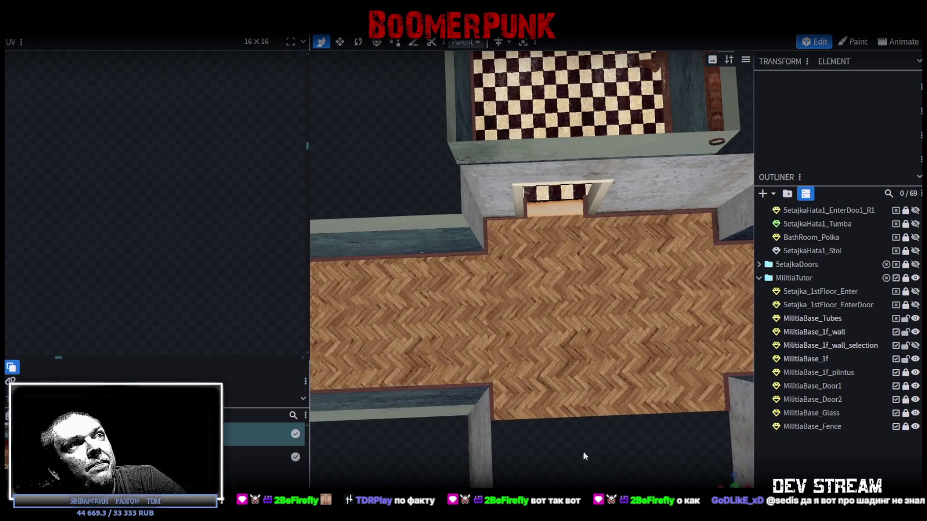
Select the middle and left corridor floor faces and shift their herringbone UVs down to match the parquet.
{"action": "left_click", "coordinate": [403, 301]}
{"action": "scroll", "coordinate": [601, 430], "scroll_direction": "down", "scroll_amount": 3}
{"action": "left_click", "coordinate": [563, 299]}
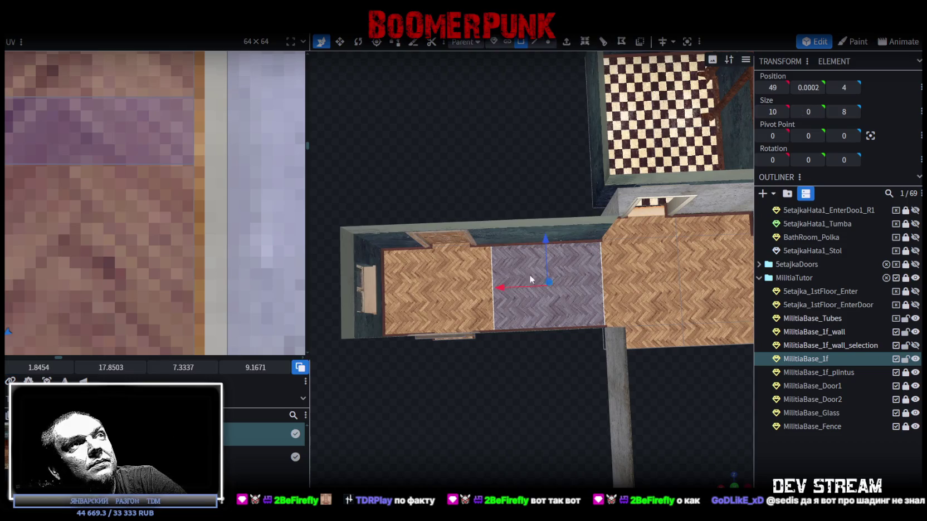
{"action": "left_click", "coordinate": [429, 307], "text": "shift"}
{"action": "mouse_move", "coordinate": [489, 414]}
{"action": "left_mouse_down"}
{"action": "mouse_move", "coordinate": [521, 383]}
{"action": "mouse_move", "coordinate": [450, 379]}
{"action": "left_mouse_up"}
{"action": "left_click", "coordinate": [452, 384]}
{"action": "scroll", "coordinate": [123, 211], "scroll_direction": "down", "scroll_amount": 3}
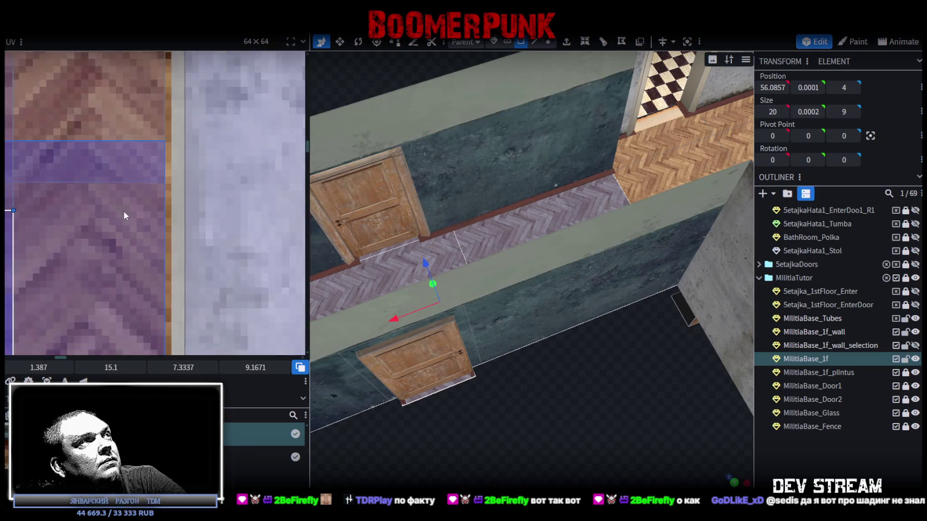
{"action": "scroll", "coordinate": [127, 211], "scroll_direction": "down", "scroll_amount": 2}
{"action": "scroll", "coordinate": [194, 107], "scroll_direction": "down", "scroll_amount": 2}
{"action": "scroll", "coordinate": [193, 113], "scroll_direction": "up", "scroll_amount": 3}
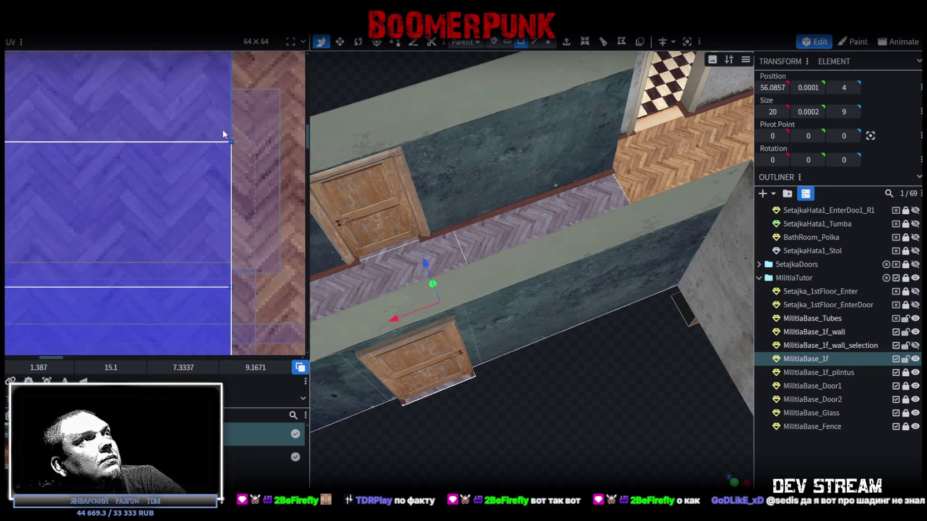
{"action": "scroll", "coordinate": [224, 133], "scroll_direction": "up", "scroll_amount": 1}
{"action": "mouse_move", "coordinate": [476, 275]}
{"action": "left_mouse_down"}
{"action": "mouse_move", "coordinate": [557, 411]}
{"action": "mouse_move", "coordinate": [538, 413]}
{"action": "mouse_move", "coordinate": [529, 432]}
{"action": "left_mouse_up"}
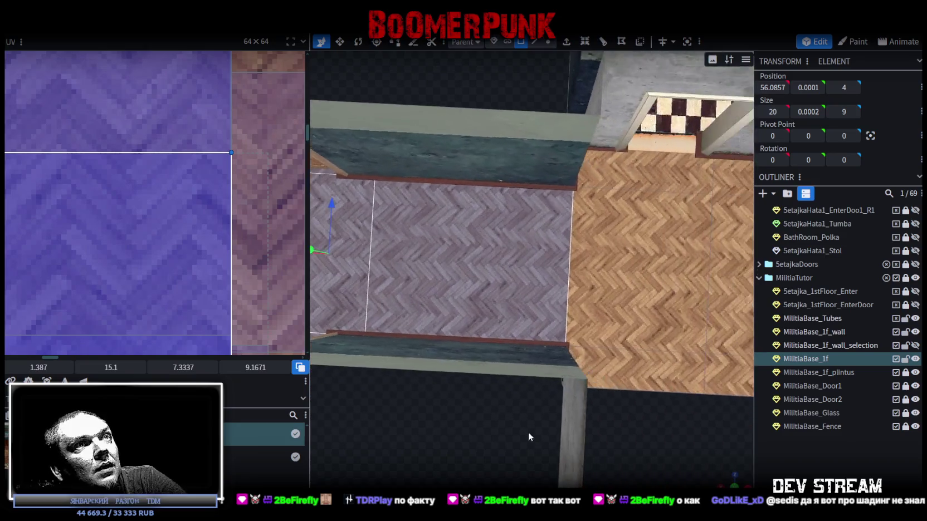
{"action": "mouse_move", "coordinate": [158, 247]}
{"action": "left_mouse_down"}
{"action": "mouse_move", "coordinate": [159, 291]}
{"action": "mouse_move", "coordinate": [160, 278]}
{"action": "left_mouse_up"}
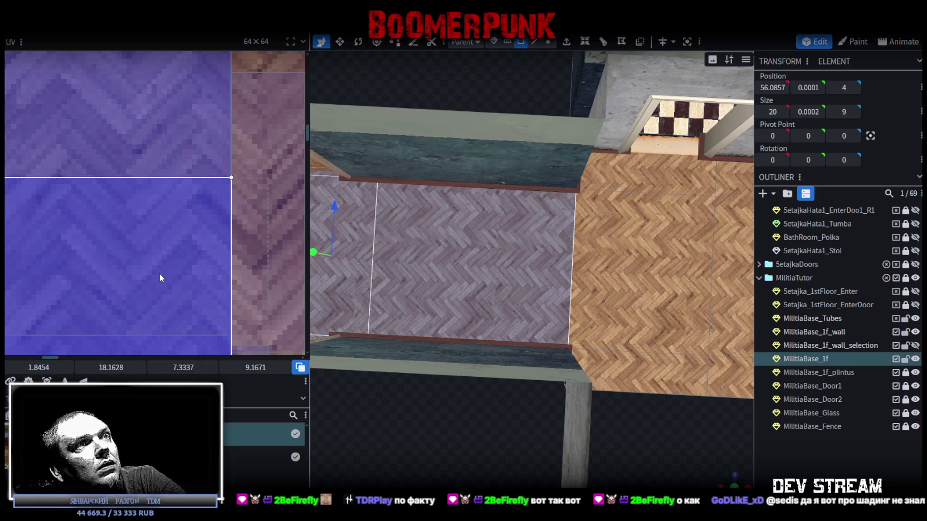
Select the adjoining floor face and shift its herringbone UVs up to continue the pattern.
{"action": "left_click", "coordinate": [797, 453]}
{"action": "left_click_drag", "start_coordinate": [692, 420], "coordinate": [684, 423]}
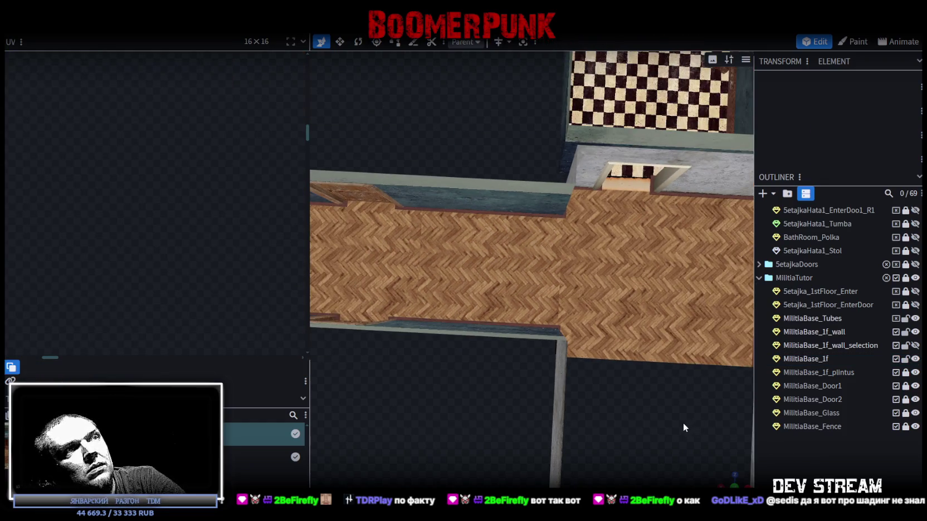
{"action": "scroll", "coordinate": [669, 415], "scroll_direction": "up", "scroll_amount": 3}
{"action": "scroll", "coordinate": [667, 419], "scroll_direction": "down", "scroll_amount": 2}
{"action": "left_click", "coordinate": [470, 302]}
{"action": "left_click_drag", "start_coordinate": [470, 302], "coordinate": [549, 304]}
{"action": "left_click", "coordinate": [425, 168]}
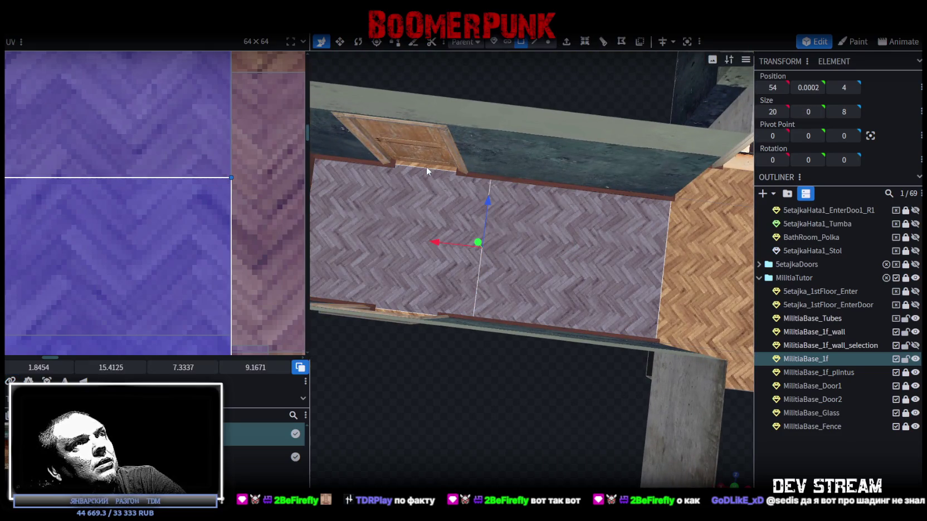
{"action": "left_click", "coordinate": [414, 314]}
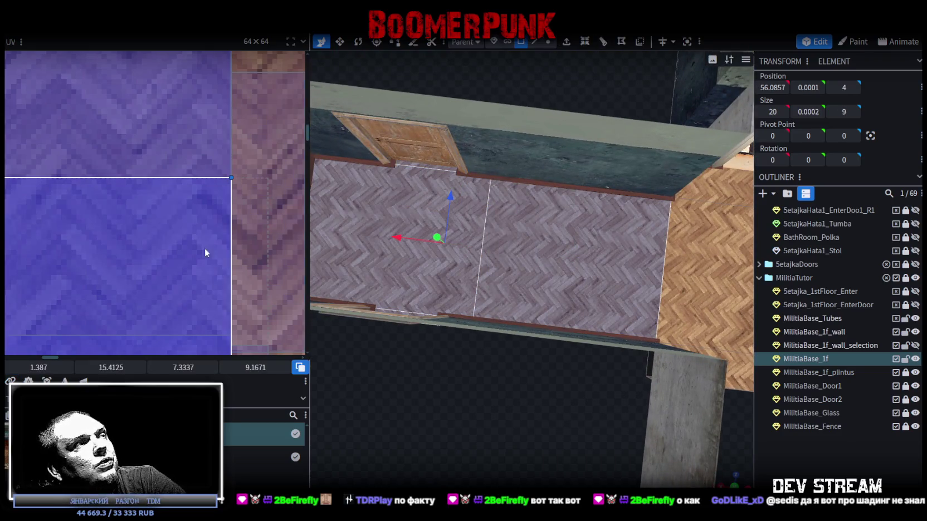
{"action": "scroll", "coordinate": [223, 234], "scroll_direction": "down", "scroll_amount": 3}
{"action": "scroll", "coordinate": [264, 239], "scroll_direction": "down", "scroll_amount": 1}
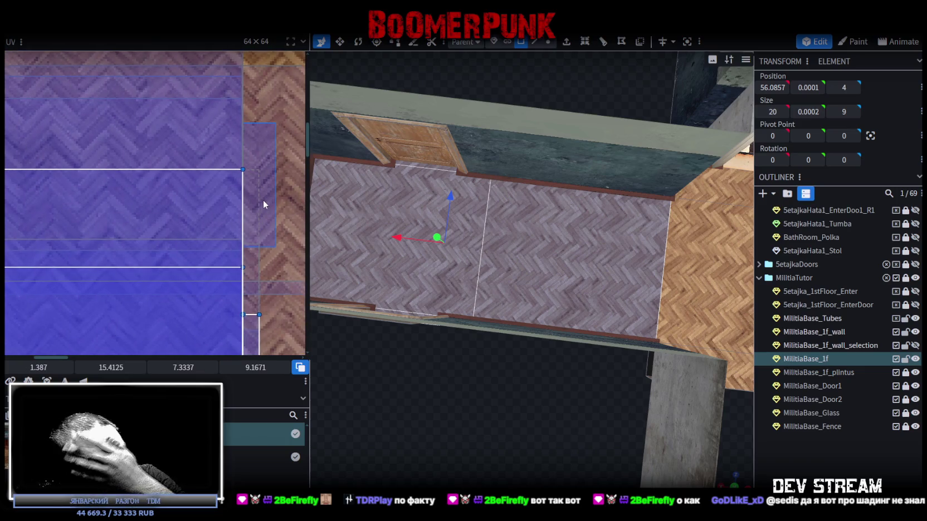
{"action": "scroll", "coordinate": [481, 268], "scroll_direction": "up", "scroll_amount": 3}
{"action": "scroll", "coordinate": [451, 312], "scroll_direction": "up", "scroll_amount": 2}
{"action": "scroll", "coordinate": [420, 361], "scroll_direction": "up", "scroll_amount": 2}
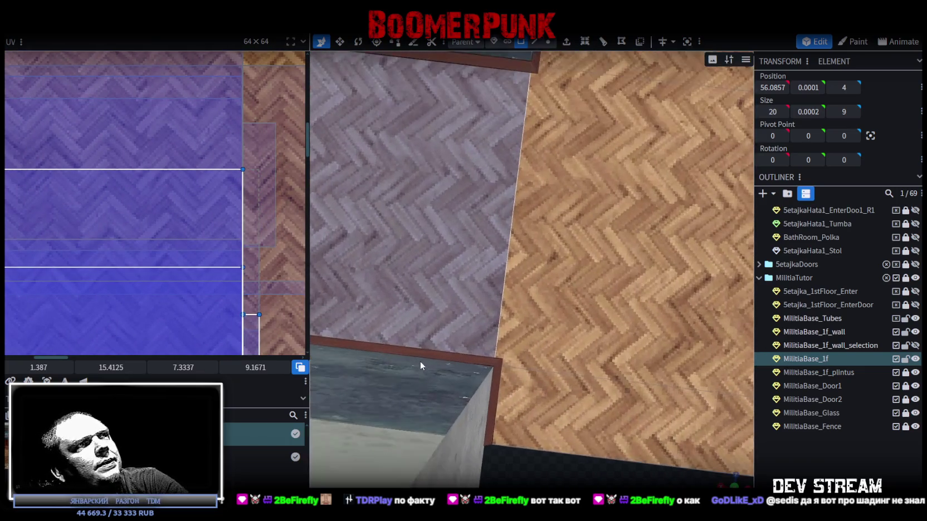
{"action": "scroll", "coordinate": [191, 316], "scroll_direction": "down", "scroll_amount": 2}
{"action": "scroll", "coordinate": [237, 231], "scroll_direction": "down", "scroll_amount": 1}
{"action": "scroll", "coordinate": [237, 237], "scroll_direction": "down", "scroll_amount": 1}
{"action": "scroll", "coordinate": [176, 134], "scroll_direction": "down", "scroll_amount": 3}
{"action": "scroll", "coordinate": [176, 135], "scroll_direction": "right", "scroll_amount": 2}
{"action": "scroll", "coordinate": [174, 134], "scroll_direction": "up", "scroll_amount": 3}
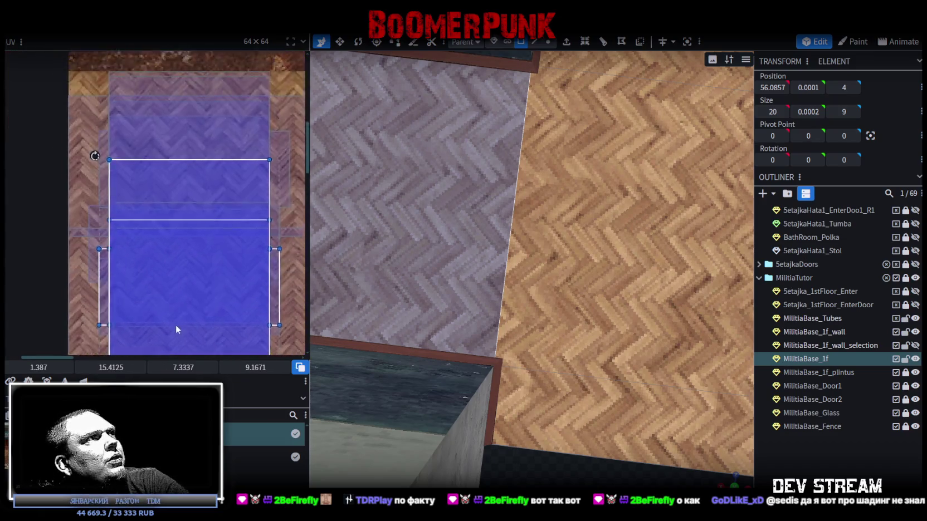
{"action": "scroll", "coordinate": [138, 263], "scroll_direction": "up", "scroll_amount": 3}
{"action": "left_click_drag", "start_coordinate": [124, 231], "coordinate": [124, 180]}
Undo the accidental extrusion of the dark floor strip and save the model as Build0Tutor.bbmodel.
{"action": "left_click", "coordinate": [762, 446]}
{"action": "mouse_move", "coordinate": [735, 437]}
{"action": "left_mouse_down"}
{"action": "mouse_move", "coordinate": [599, 422]}
{"action": "mouse_move", "coordinate": [594, 449]}
{"action": "mouse_move", "coordinate": [650, 444]}
{"action": "mouse_move", "coordinate": [694, 457]}
{"action": "mouse_move", "coordinate": [690, 446]}
{"action": "mouse_move", "coordinate": [569, 409]}
{"action": "left_mouse_up"}
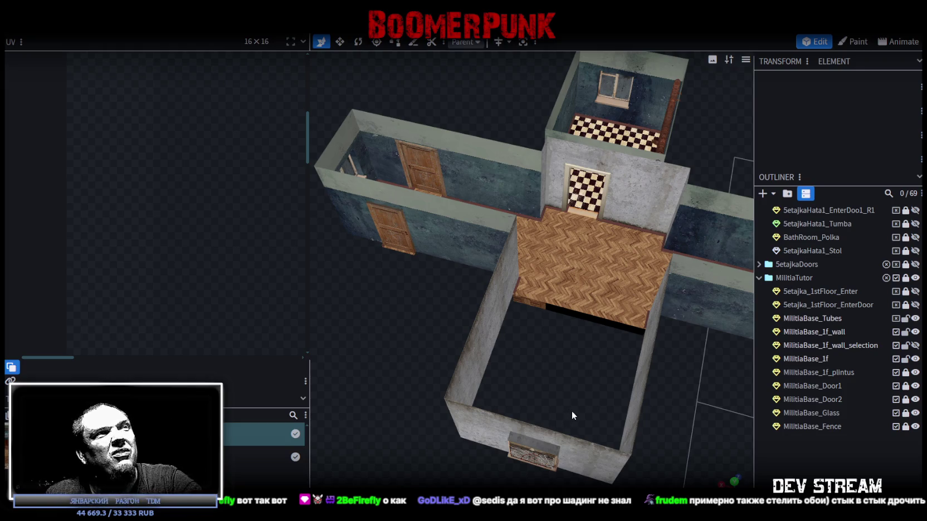
{"action": "scroll", "coordinate": [607, 343], "scroll_direction": "up", "scroll_amount": 3}
{"action": "left_click_drag", "start_coordinate": [610, 371], "coordinate": [582, 295]}
{"action": "scroll", "coordinate": [623, 342], "scroll_direction": "up", "scroll_amount": 3}
{"action": "scroll", "coordinate": [622, 342], "scroll_direction": "down", "scroll_amount": 5}
{"action": "mouse_move", "coordinate": [678, 376]}
{"action": "left_mouse_down"}
{"action": "mouse_move", "coordinate": [585, 368]}
{"action": "mouse_move", "coordinate": [566, 306]}
{"action": "left_mouse_up"}
{"action": "left_click", "coordinate": [566, 307]}
{"action": "mouse_move", "coordinate": [601, 415]}
{"action": "left_mouse_down"}
{"action": "mouse_move", "coordinate": [630, 257]}
{"action": "mouse_move", "coordinate": [501, 183]}
{"action": "mouse_move", "coordinate": [557, 154]}
{"action": "mouse_move", "coordinate": [561, 309]}
{"action": "mouse_move", "coordinate": [590, 355]}
{"action": "mouse_move", "coordinate": [561, 376]}
{"action": "mouse_move", "coordinate": [572, 374]}
{"action": "left_mouse_up"}
{"action": "key", "text": "ctrl+z"}
{"action": "key", "text": "ctrl+s"}
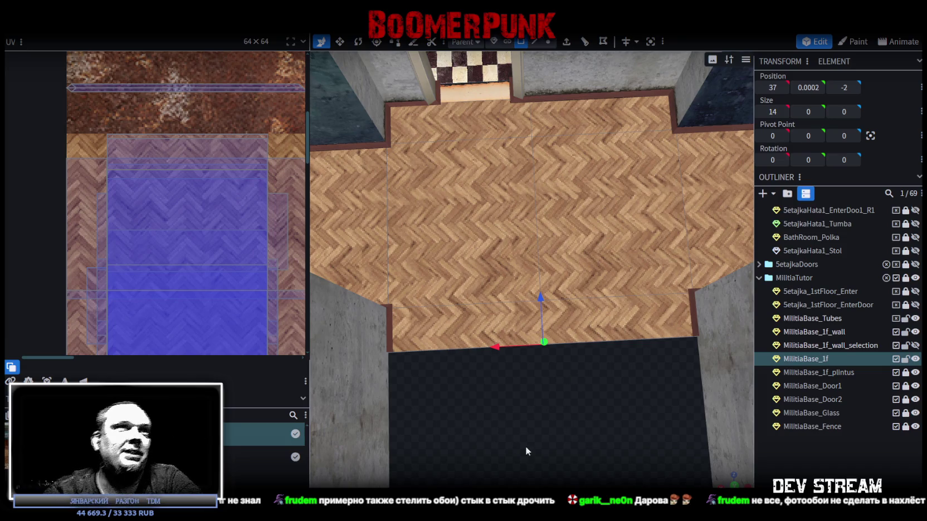
{"action": "scroll", "coordinate": [524, 446], "scroll_direction": "down", "scroll_amount": 3}
{"action": "scroll", "coordinate": [538, 402], "scroll_direction": "down", "scroll_amount": 3}
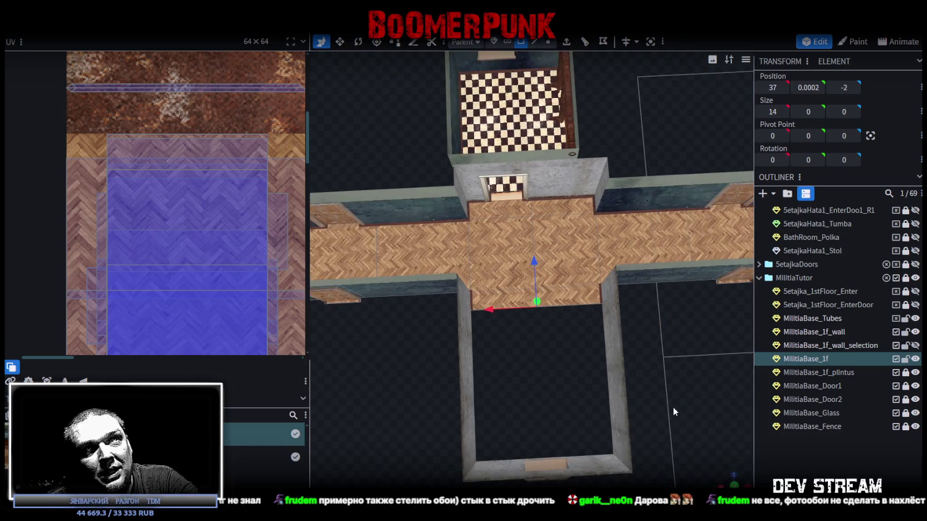
{"action": "scroll", "coordinate": [673, 408], "scroll_direction": "up", "scroll_amount": 3}
{"action": "right_click_drag", "start_coordinate": [566, 432], "coordinate": [490, 428]}
{"action": "mouse_move", "coordinate": [490, 428]}
{"action": "left_mouse_down"}
{"action": "mouse_move", "coordinate": [629, 404]}
{"action": "mouse_move", "coordinate": [610, 406]}
{"action": "mouse_move", "coordinate": [552, 354]}
{"action": "mouse_move", "coordinate": [428, 380]}
{"action": "mouse_move", "coordinate": [452, 384]}
{"action": "mouse_move", "coordinate": [630, 259]}
{"action": "mouse_move", "coordinate": [450, 380]}
{"action": "mouse_move", "coordinate": [471, 384]}
{"action": "mouse_move", "coordinate": [568, 306]}
{"action": "mouse_move", "coordinate": [531, 370]}
{"action": "mouse_move", "coordinate": [555, 399]}
{"action": "mouse_move", "coordinate": [654, 345]}
{"action": "mouse_move", "coordinate": [711, 337]}
{"action": "mouse_move", "coordinate": [719, 346]}
{"action": "left_mouse_up"}
{"action": "left_click", "coordinate": [630, 259]}
{"action": "left_click", "coordinate": [569, 307]}
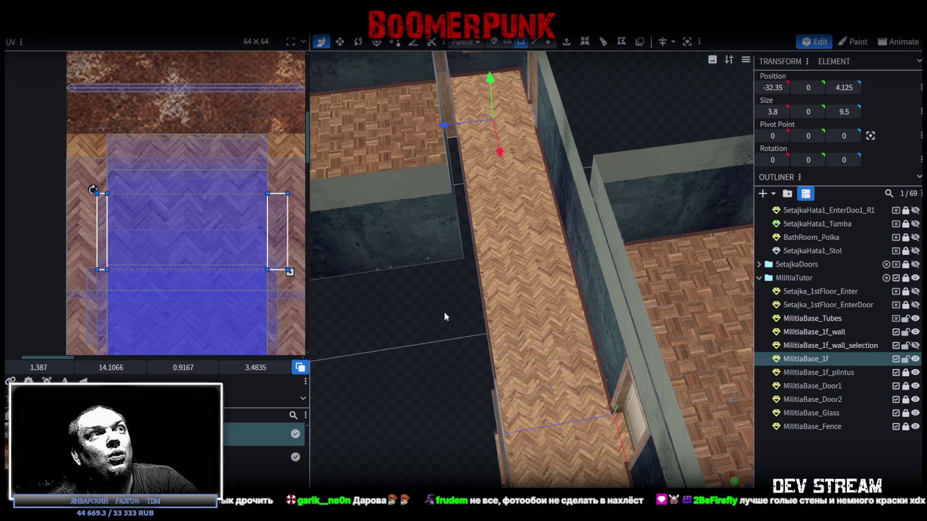
{"action": "scroll", "coordinate": [445, 345], "scroll_direction": "down", "scroll_amount": 5}
{"action": "left_click_drag", "start_coordinate": [456, 307], "coordinate": [524, 324]}
{"action": "scroll", "coordinate": [525, 324], "scroll_direction": "up", "scroll_amount": 5}
{"action": "scroll", "coordinate": [539, 330], "scroll_direction": "up", "scroll_amount": 3}
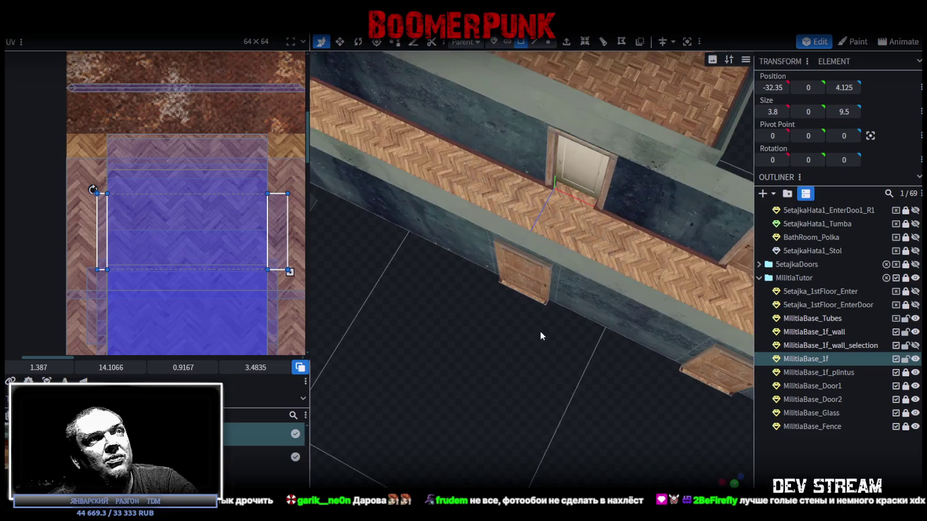
{"action": "scroll", "coordinate": [544, 333], "scroll_direction": "up", "scroll_amount": 2}
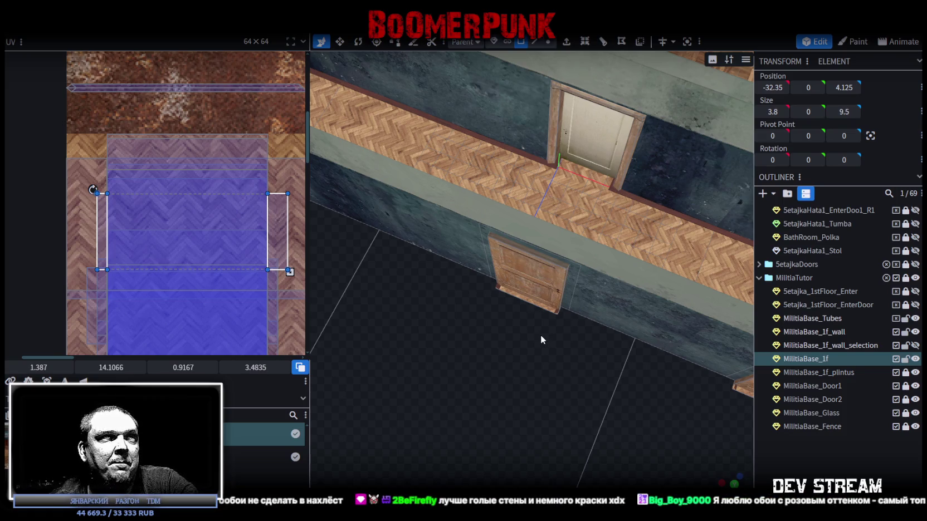
{"action": "mouse_move", "coordinate": [430, 284]}
{"action": "left_mouse_down"}
{"action": "mouse_move", "coordinate": [454, 408]}
{"action": "mouse_move", "coordinate": [460, 365]}
{"action": "mouse_move", "coordinate": [423, 351]}
{"action": "mouse_move", "coordinate": [395, 366]}
{"action": "mouse_move", "coordinate": [452, 425]}
{"action": "mouse_move", "coordinate": [495, 381]}
{"action": "mouse_move", "coordinate": [483, 319]}
{"action": "left_mouse_up"}
{"action": "left_click", "coordinate": [483, 319]}
{"action": "scroll", "coordinate": [485, 340], "scroll_direction": "up", "scroll_amount": 3}
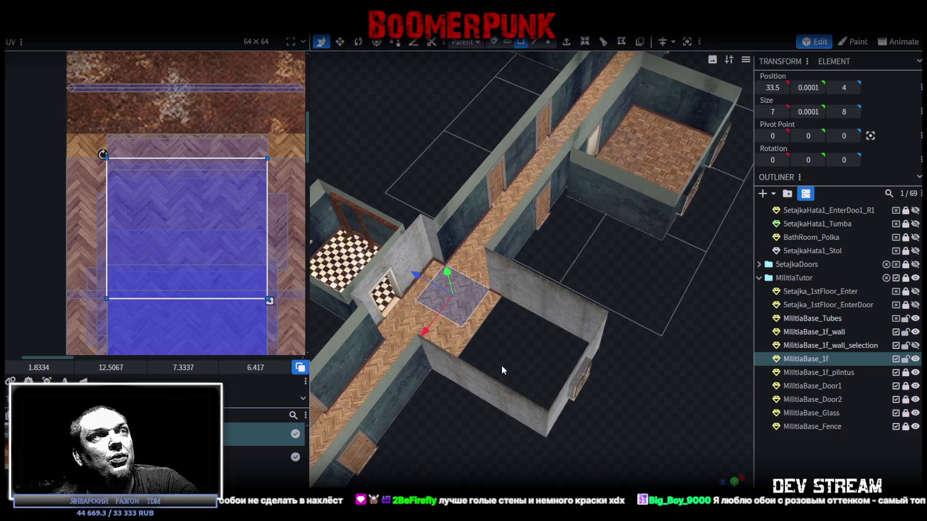
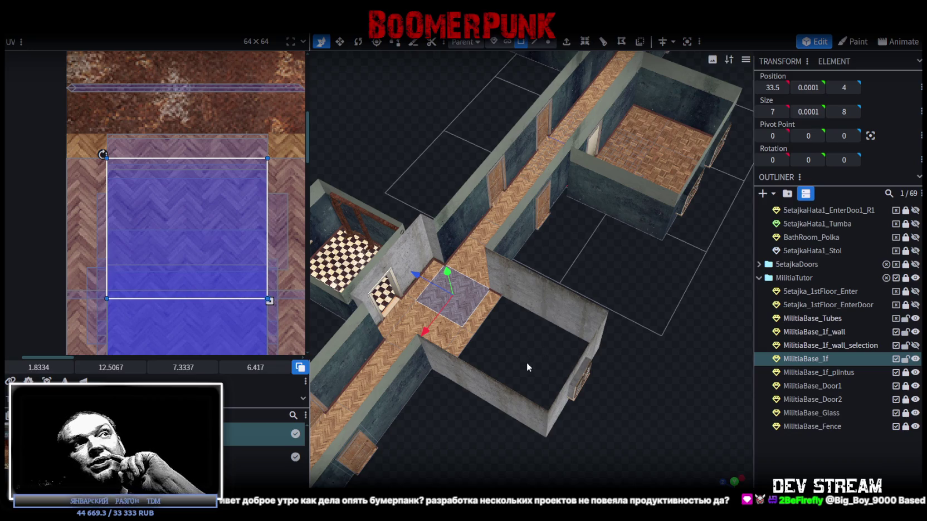
Switch to Edge selection and pick an edge of the floor.
{"action": "scroll", "coordinate": [518, 355], "scroll_direction": "up", "scroll_amount": 3}
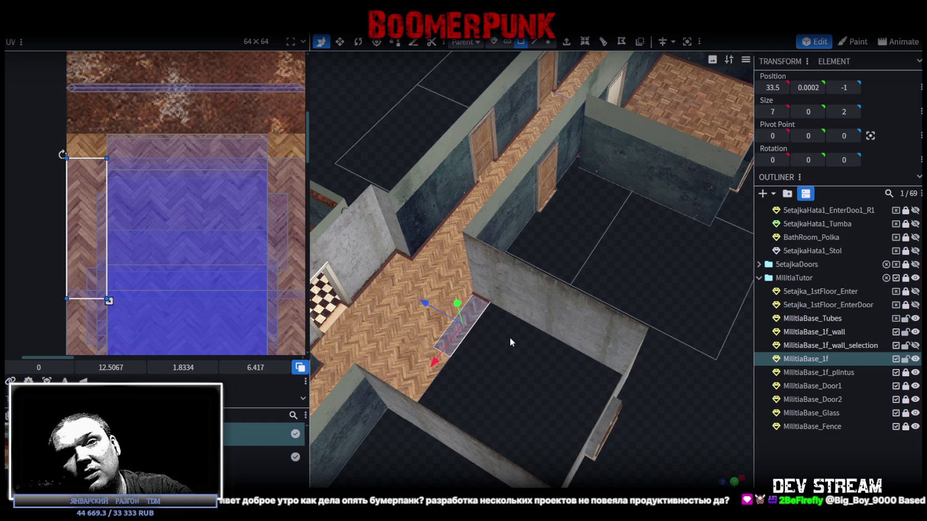
{"action": "mouse_move", "coordinate": [522, 341]}
{"action": "left_mouse_down"}
{"action": "mouse_move", "coordinate": [545, 363]}
{"action": "mouse_move", "coordinate": [552, 356]}
{"action": "left_mouse_up"}
{"action": "left_click", "coordinate": [535, 42]}
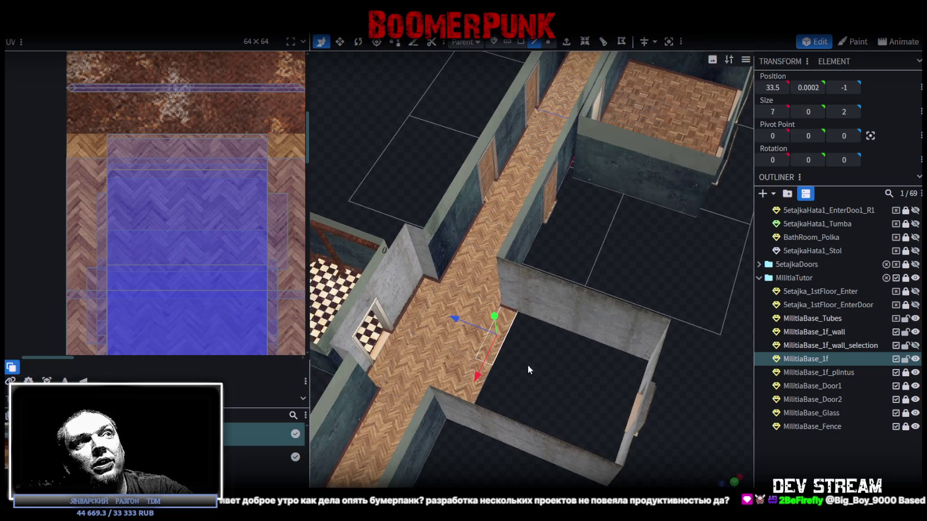
{"action": "left_click", "coordinate": [503, 346]}
Select the MilitiaBase_1f_wall mesh from a low side view of the walls.
{"action": "mouse_move", "coordinate": [561, 358]}
{"action": "left_mouse_down"}
{"action": "mouse_move", "coordinate": [527, 351]}
{"action": "mouse_move", "coordinate": [508, 315]}
{"action": "mouse_move", "coordinate": [509, 365]}
{"action": "mouse_move", "coordinate": [545, 406]}
{"action": "left_mouse_up"}
{"action": "scroll", "coordinate": [552, 401], "scroll_direction": "up", "scroll_amount": 3}
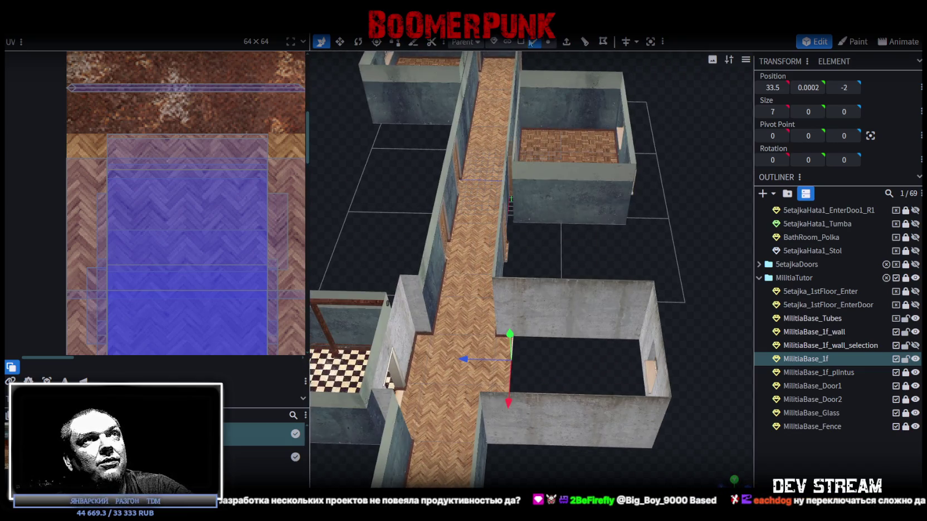
{"action": "left_click", "coordinate": [577, 337]}
{"action": "mouse_move", "coordinate": [580, 339]}
{"action": "left_mouse_down"}
{"action": "mouse_move", "coordinate": [577, 318]}
{"action": "mouse_move", "coordinate": [556, 345]}
{"action": "left_mouse_up"}
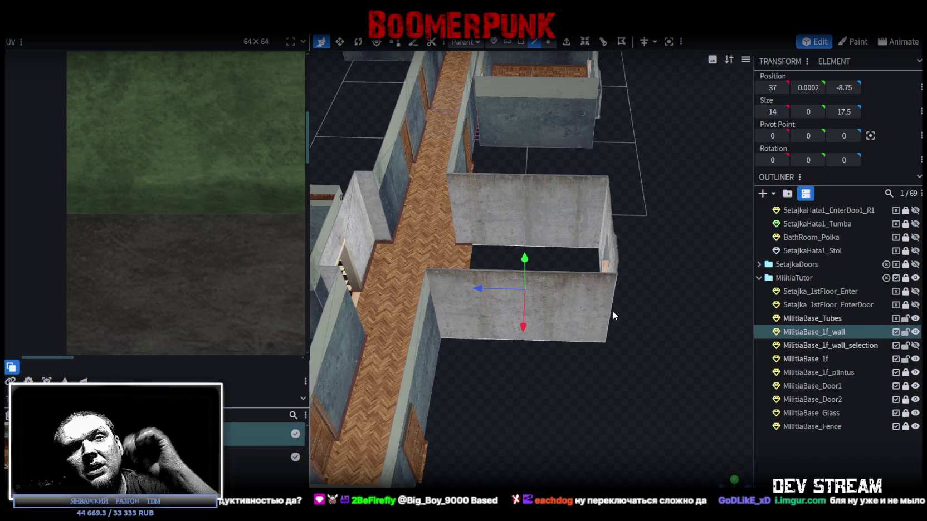
From a top-down view in Face mode, select the MilitiaBase_Tubes pipe along the room wall.
{"action": "mouse_move", "coordinate": [624, 335]}
{"action": "middle_mouse_down"}
{"action": "mouse_move", "coordinate": [665, 354]}
{"action": "mouse_move", "coordinate": [628, 300]}
{"action": "middle_mouse_up"}
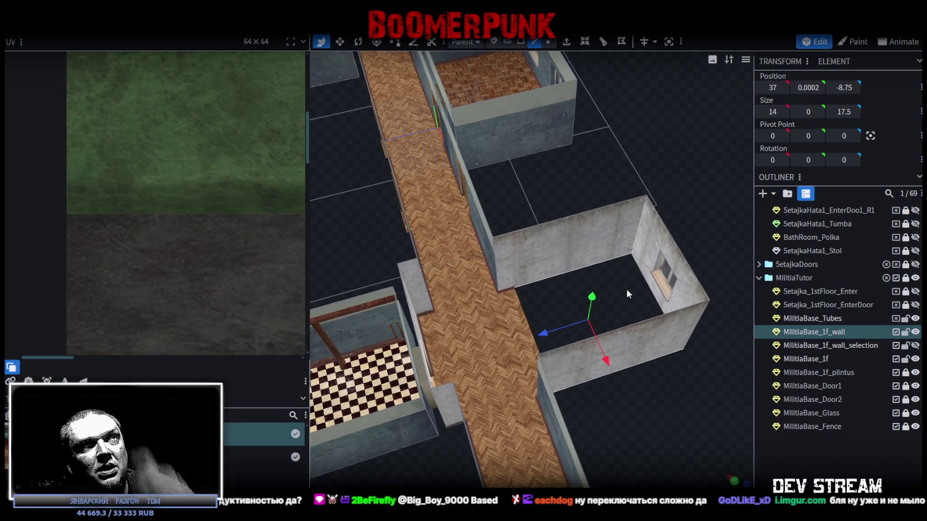
{"action": "mouse_move", "coordinate": [649, 399]}
{"action": "middle_mouse_down"}
{"action": "mouse_move", "coordinate": [617, 404]}
{"action": "mouse_move", "coordinate": [630, 397]}
{"action": "middle_mouse_up"}
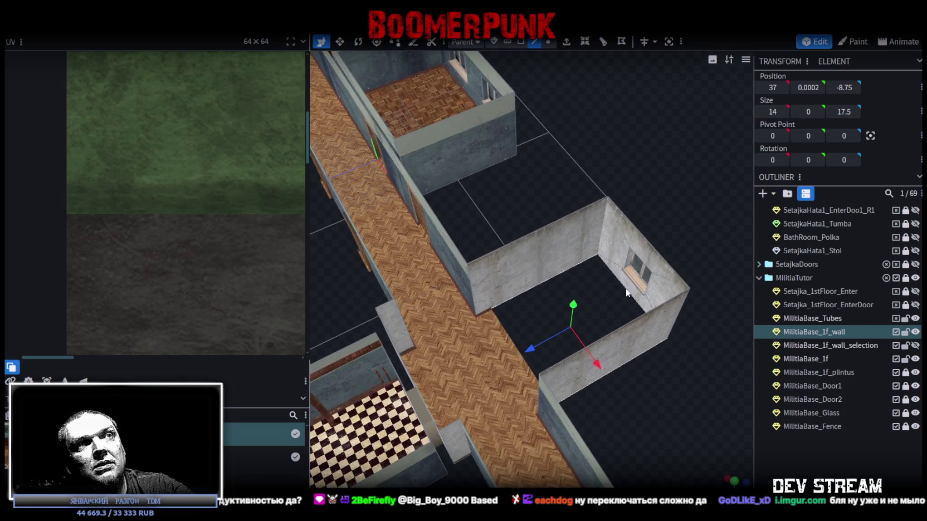
{"action": "mouse_move", "coordinate": [684, 350]}
{"action": "middle_mouse_down"}
{"action": "mouse_move", "coordinate": [622, 322]}
{"action": "mouse_move", "coordinate": [609, 349]}
{"action": "mouse_move", "coordinate": [501, 342]}
{"action": "mouse_move", "coordinate": [547, 326]}
{"action": "mouse_move", "coordinate": [562, 341]}
{"action": "mouse_move", "coordinate": [572, 330]}
{"action": "middle_mouse_up"}
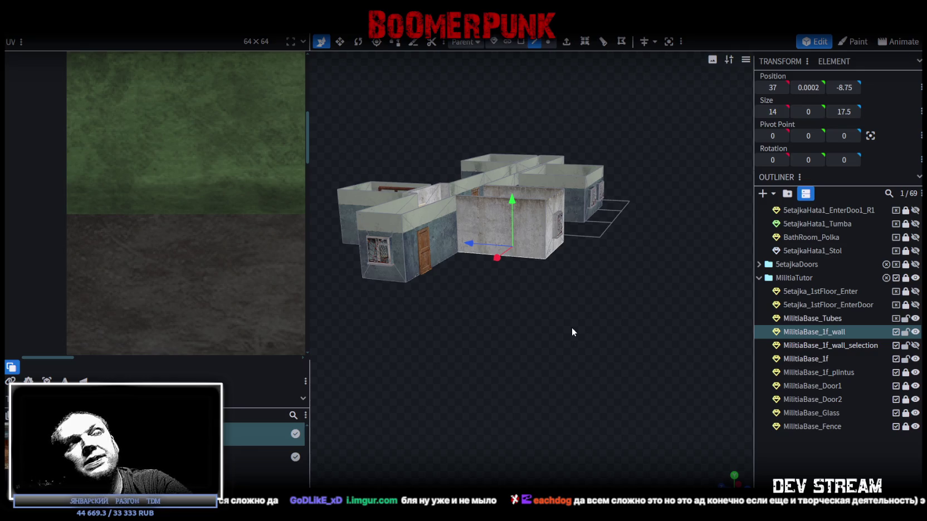
{"action": "scroll", "coordinate": [532, 341], "scroll_direction": "up", "scroll_amount": 5}
{"action": "mouse_move", "coordinate": [532, 341]}
{"action": "left_mouse_down"}
{"action": "mouse_move", "coordinate": [552, 349]}
{"action": "mouse_move", "coordinate": [543, 347]}
{"action": "mouse_move", "coordinate": [515, 418]}
{"action": "mouse_move", "coordinate": [472, 209]}
{"action": "left_mouse_up"}
{"action": "scroll", "coordinate": [456, 202], "scroll_direction": "up", "scroll_amount": 2}
{"action": "scroll", "coordinate": [460, 204], "scroll_direction": "up", "scroll_amount": 3}
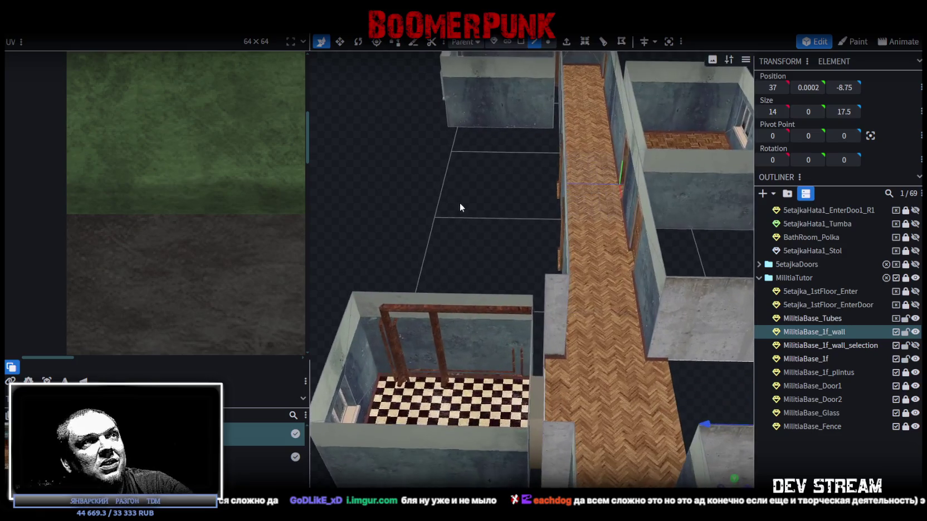
{"action": "left_click", "coordinate": [520, 42]}
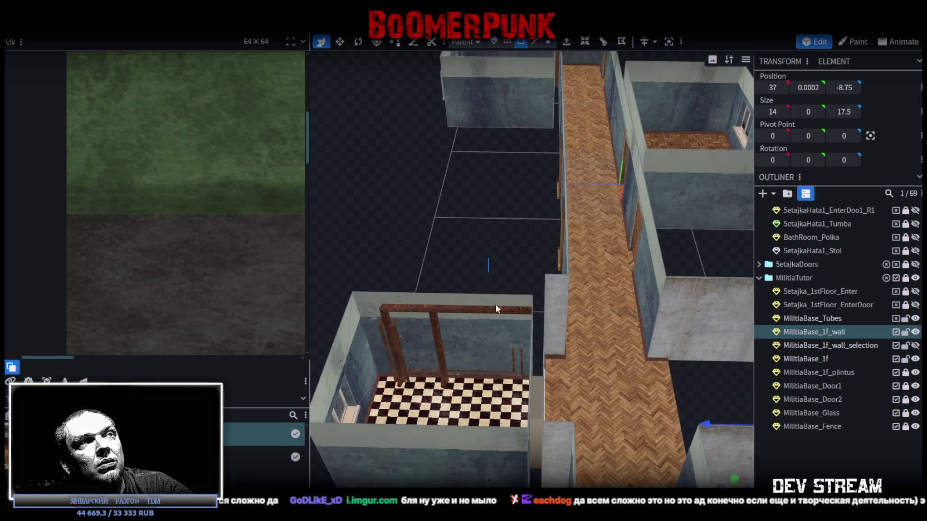
{"action": "left_click", "coordinate": [495, 308]}
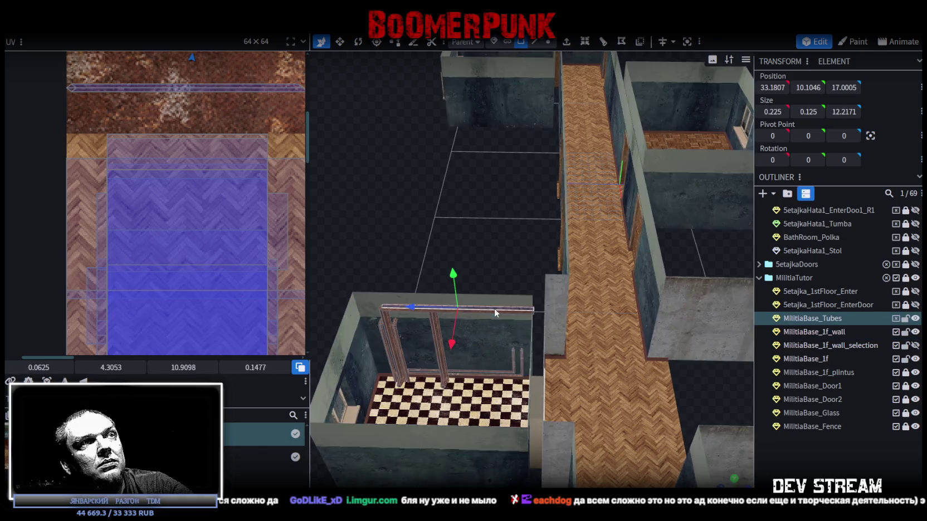
Copy the pipe faces, paste them as a mesh selection and slide the copy along Z.
{"action": "left_click", "coordinate": [487, 280]}
{"action": "mouse_move", "coordinate": [509, 207]}
{"action": "left_mouse_down"}
{"action": "mouse_move", "coordinate": [493, 207]}
{"action": "mouse_move", "coordinate": [472, 335]}
{"action": "mouse_move", "coordinate": [483, 228]}
{"action": "mouse_move", "coordinate": [457, 262]}
{"action": "left_mouse_up"}
{"action": "right_click", "coordinate": [472, 336]}
{"action": "right_click", "coordinate": [461, 265]}
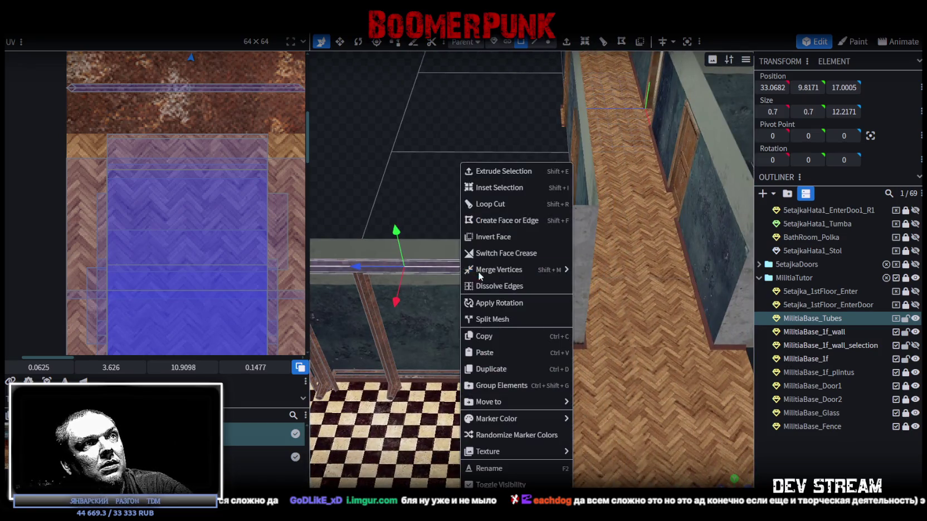
{"action": "left_click", "coordinate": [521, 336]}
{"action": "right_click", "coordinate": [454, 270]}
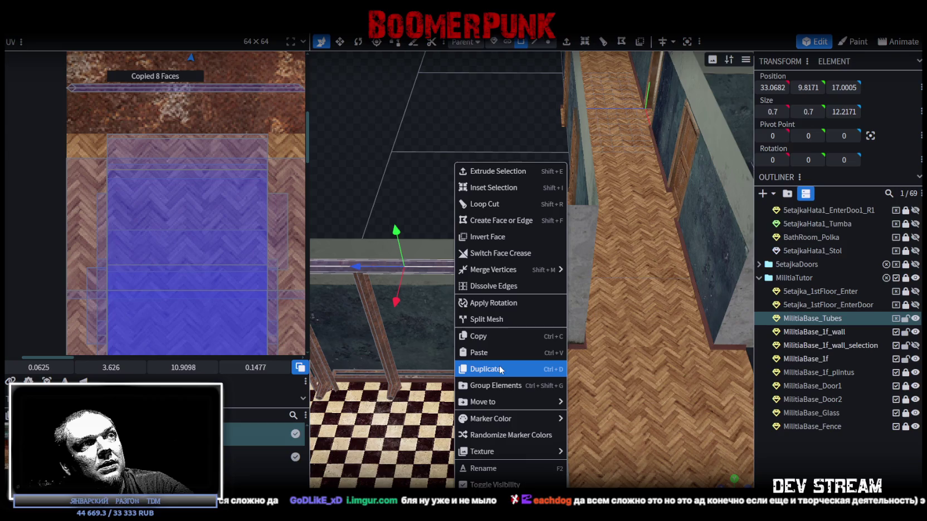
{"action": "left_click", "coordinate": [500, 363]}
{"action": "left_click", "coordinate": [549, 363]}
{"action": "mouse_move", "coordinate": [356, 267]}
{"action": "left_mouse_down"}
{"action": "mouse_move", "coordinate": [646, 283]}
{"action": "mouse_move", "coordinate": [610, 388]}
{"action": "mouse_move", "coordinate": [547, 426]}
{"action": "mouse_move", "coordinate": [600, 377]}
{"action": "mouse_move", "coordinate": [469, 376]}
{"action": "mouse_move", "coordinate": [511, 364]}
{"action": "left_mouse_up"}
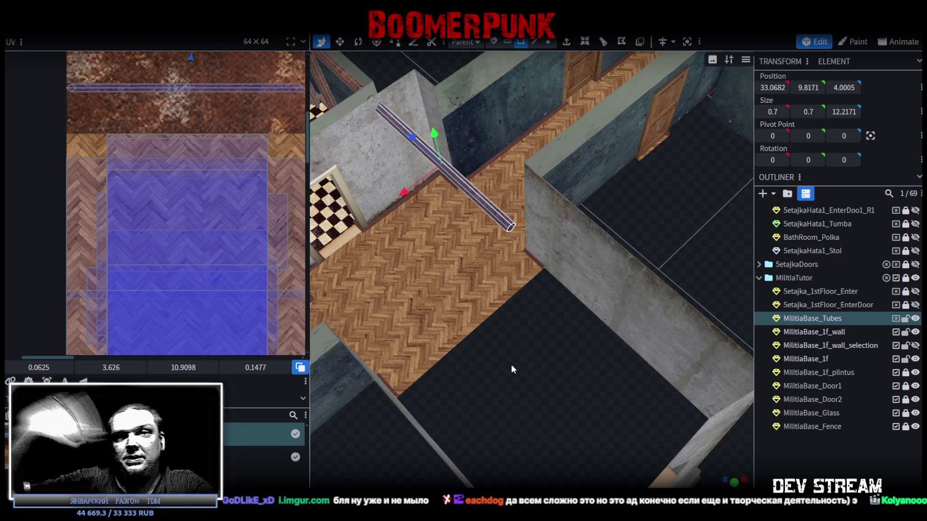
Paste a second pipe copy and slide it across the corridor onto the next room's wall.
{"action": "mouse_move", "coordinate": [558, 347]}
{"action": "left_mouse_down"}
{"action": "mouse_move", "coordinate": [615, 218]}
{"action": "mouse_move", "coordinate": [497, 230]}
{"action": "left_mouse_up"}
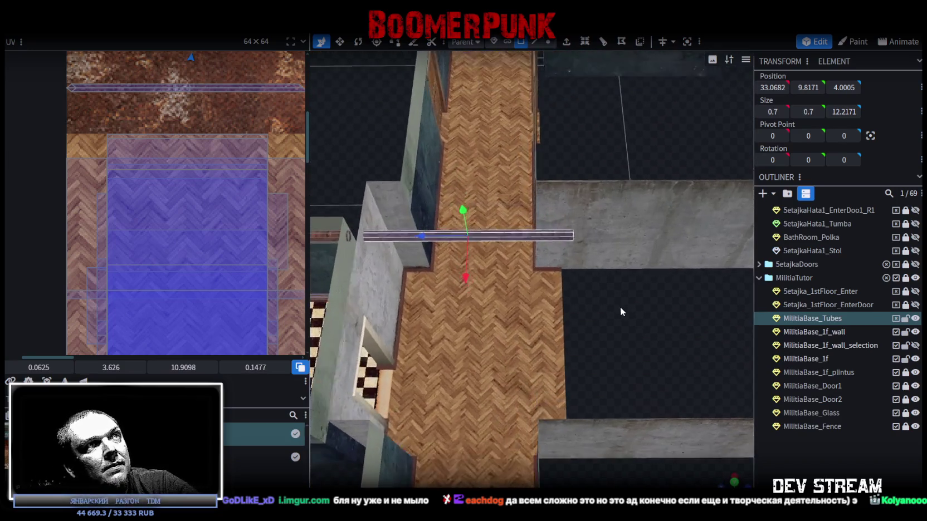
{"action": "right_click", "coordinate": [497, 230]}
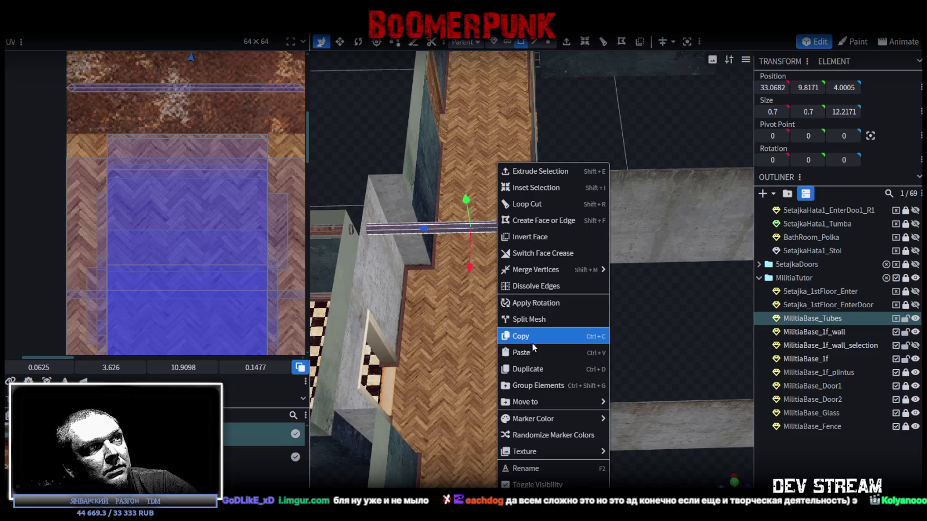
{"action": "left_click", "coordinate": [531, 338]}
{"action": "right_click", "coordinate": [513, 231]}
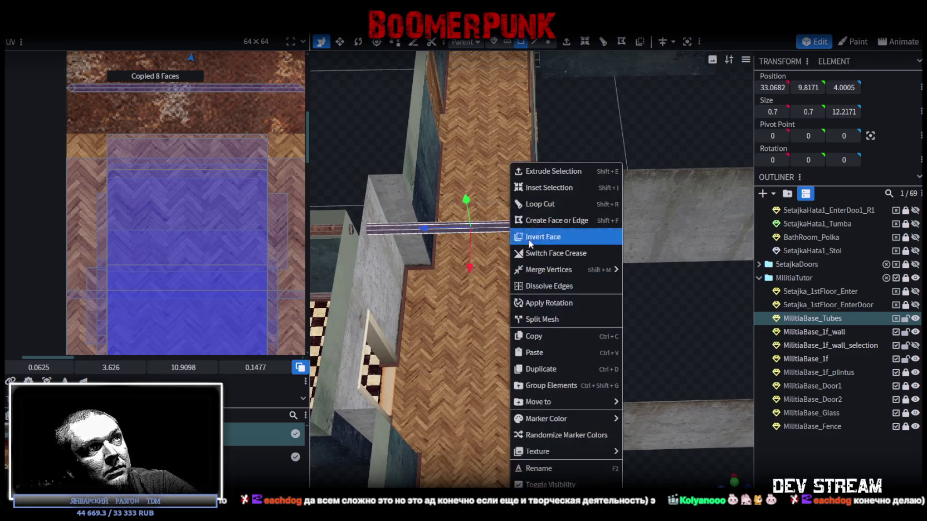
{"action": "left_click", "coordinate": [542, 353]}
{"action": "left_click", "coordinate": [591, 359]}
{"action": "mouse_move", "coordinate": [426, 232]}
{"action": "left_mouse_down"}
{"action": "mouse_move", "coordinate": [632, 239]}
{"action": "mouse_move", "coordinate": [593, 358]}
{"action": "mouse_move", "coordinate": [612, 334]}
{"action": "mouse_move", "coordinate": [592, 340]}
{"action": "mouse_move", "coordinate": [688, 257]}
{"action": "mouse_move", "coordinate": [685, 235]}
{"action": "mouse_move", "coordinate": [605, 360]}
{"action": "mouse_move", "coordinate": [610, 350]}
{"action": "mouse_move", "coordinate": [590, 335]}
{"action": "left_mouse_up"}
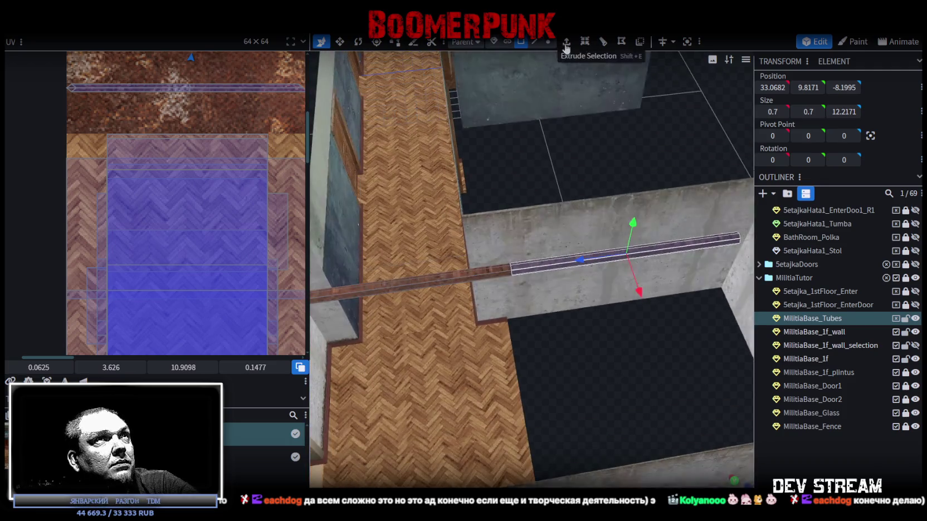
{"action": "left_click", "coordinate": [549, 42]}
Set the pipe's end vertices to Z -2 and let Auto Fix merge the overlapping vertices.
{"action": "mouse_move", "coordinate": [503, 198]}
{"action": "left_mouse_down"}
{"action": "mouse_move", "coordinate": [535, 307]}
{"action": "mouse_move", "coordinate": [500, 274]}
{"action": "mouse_move", "coordinate": [455, 268]}
{"action": "left_mouse_up"}
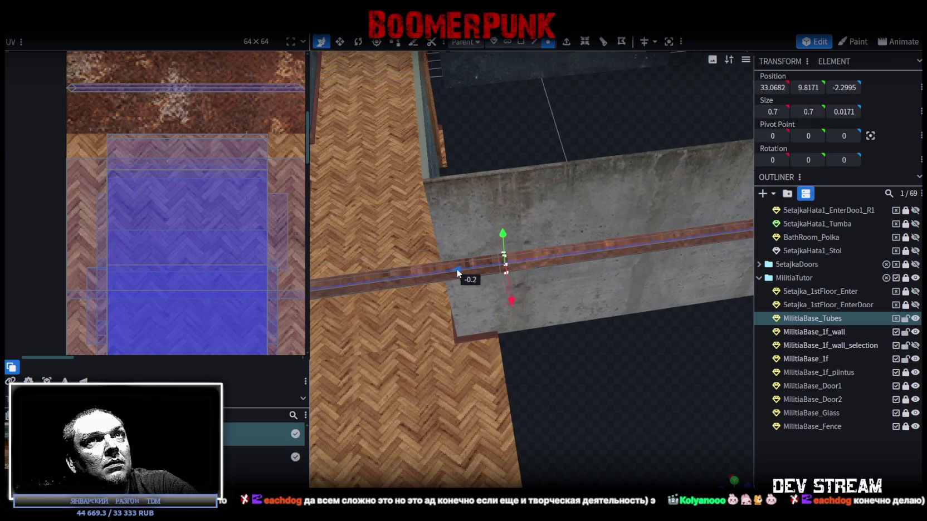
{"action": "key", "text": "ctrl+z"}
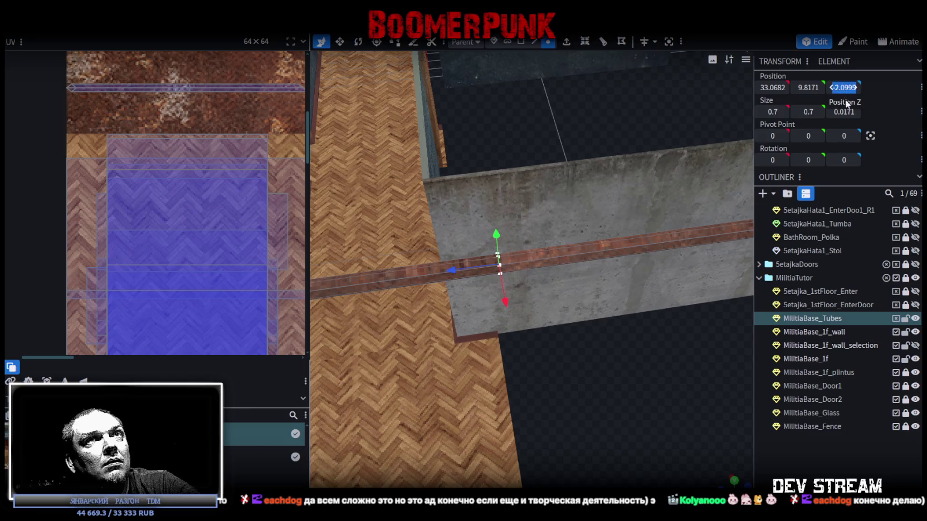
{"action": "type", "text": "-2"}
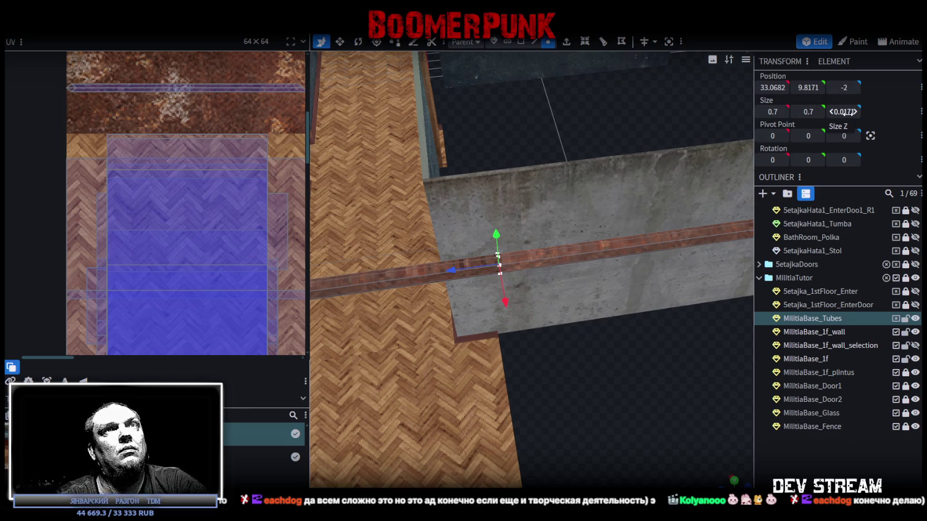
{"action": "key", "text": "Return"}
{"action": "left_click", "coordinate": [507, 120]}
{"action": "mouse_move", "coordinate": [505, 123]}
{"action": "left_mouse_down"}
{"action": "mouse_move", "coordinate": [596, 333]}
{"action": "mouse_move", "coordinate": [578, 343]}
{"action": "mouse_move", "coordinate": [634, 345]}
{"action": "mouse_move", "coordinate": [554, 371]}
{"action": "mouse_move", "coordinate": [547, 342]}
{"action": "left_mouse_up"}
{"action": "scroll", "coordinate": [547, 341], "scroll_direction": "down", "scroll_amount": 3}
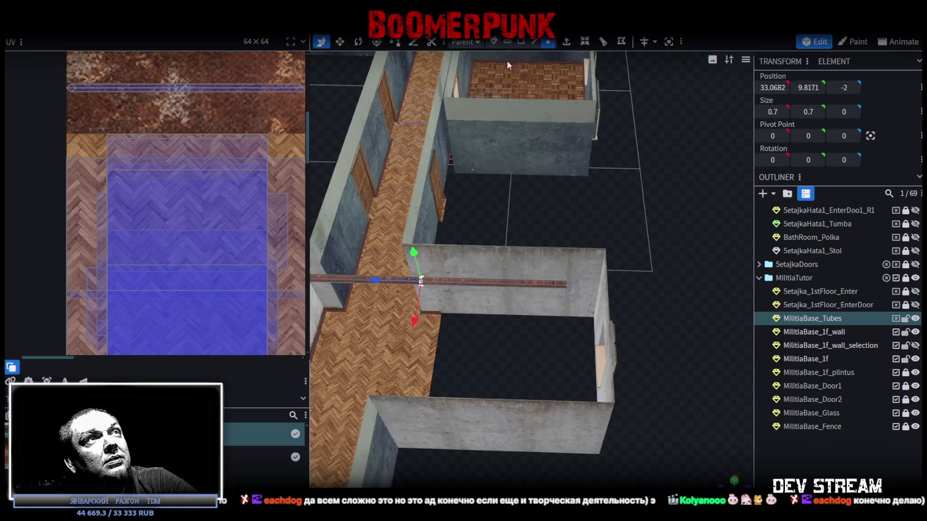
Paste another copy of the pipe faces in Face mode.
{"action": "left_click", "coordinate": [523, 41]}
{"action": "scroll", "coordinate": [520, 264], "scroll_direction": "up", "scroll_amount": 2}
{"action": "right_click", "coordinate": [471, 284]}
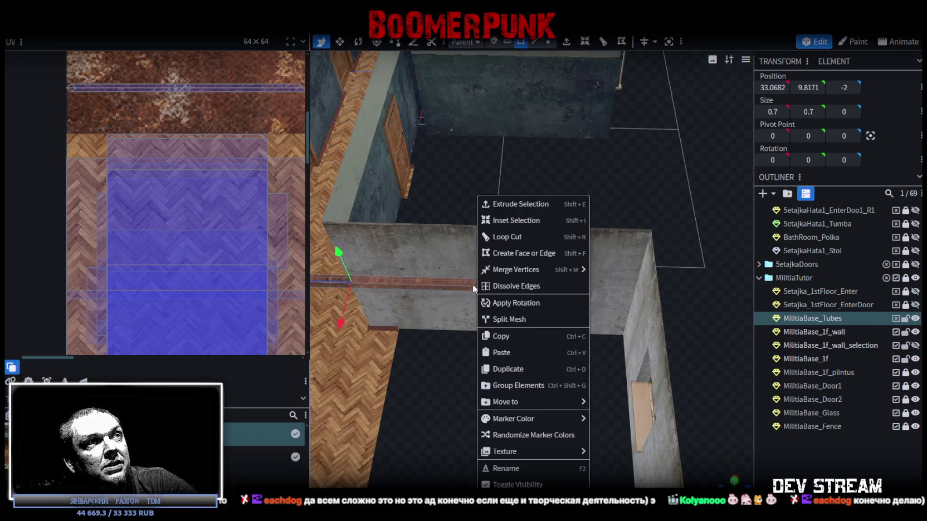
{"action": "left_click", "coordinate": [454, 283]}
{"action": "right_click", "coordinate": [455, 283]}
{"action": "left_click", "coordinate": [515, 352]}
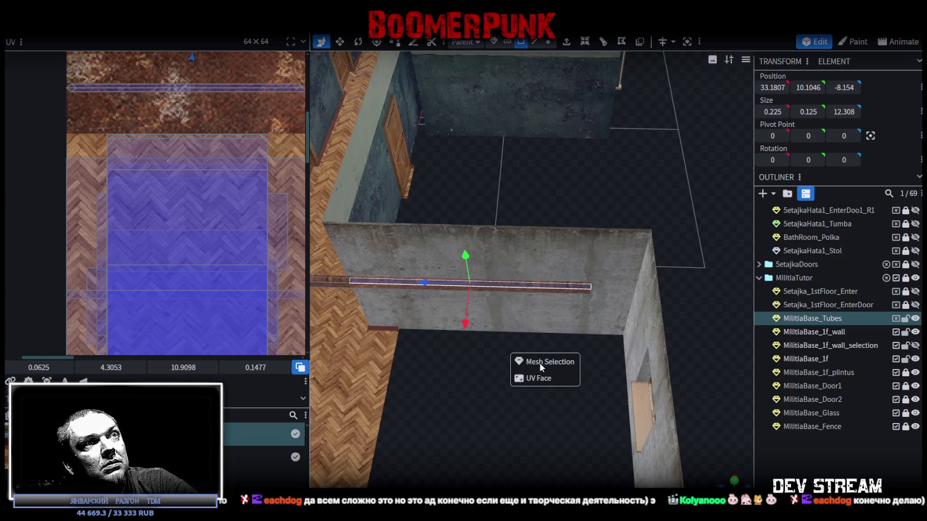
{"action": "mouse_move", "coordinate": [544, 360]}
{"action": "left_mouse_down"}
{"action": "mouse_move", "coordinate": [556, 342]}
{"action": "mouse_move", "coordinate": [529, 322]}
{"action": "mouse_move", "coordinate": [517, 329]}
{"action": "left_mouse_up"}
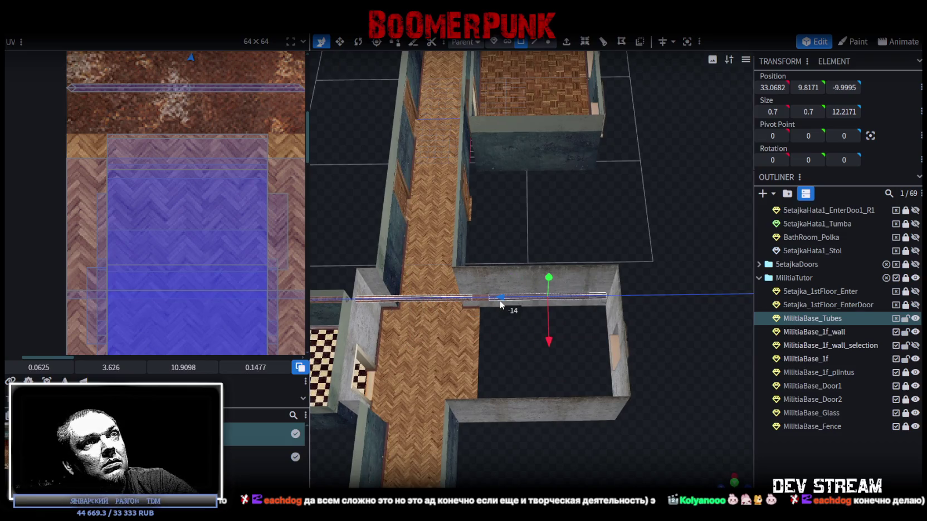
{"action": "scroll", "coordinate": [529, 319], "scroll_direction": "up", "scroll_amount": 3}
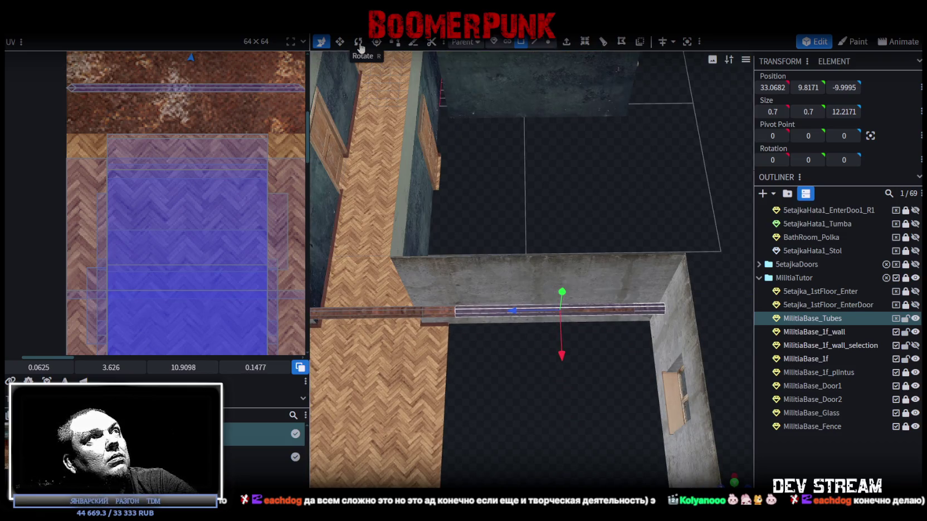
Rotate the pasted pipe 90 degrees.
{"action": "left_click", "coordinate": [359, 43]}
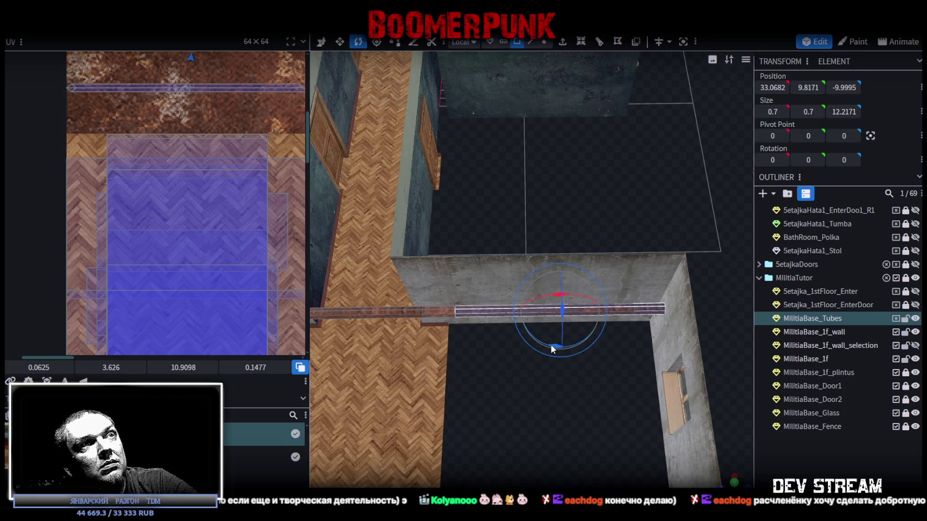
{"action": "left_click_drag", "start_coordinate": [553, 349], "coordinate": [628, 338]}
{"action": "mouse_move", "coordinate": [636, 200]}
{"action": "left_mouse_down"}
{"action": "mouse_move", "coordinate": [579, 217]}
{"action": "mouse_move", "coordinate": [649, 278]}
{"action": "left_mouse_up"}
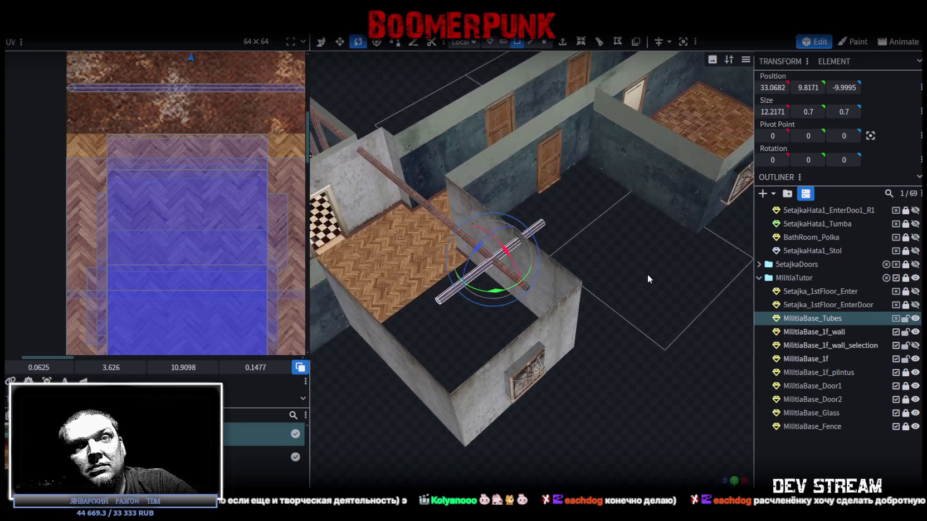
Slide the horizontal pipe along X so it spans the room and crosses the vertical pipe.
{"action": "key", "text": "v"}
{"action": "mouse_move", "coordinate": [647, 273]}
{"action": "left_mouse_down"}
{"action": "mouse_move", "coordinate": [501, 348]}
{"action": "mouse_move", "coordinate": [626, 275]}
{"action": "left_mouse_up"}
{"action": "scroll", "coordinate": [501, 348], "scroll_direction": "up", "scroll_amount": 5}
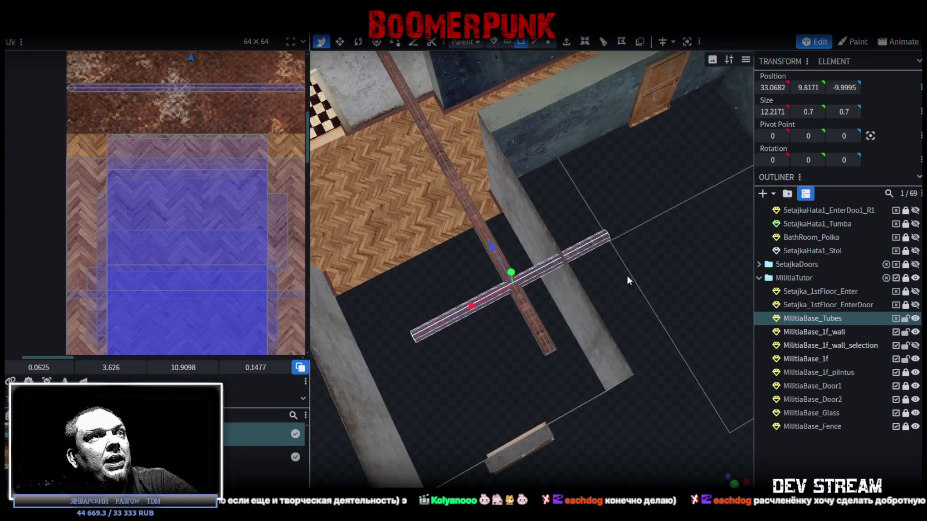
{"action": "mouse_move", "coordinate": [458, 318]}
{"action": "left_mouse_down"}
{"action": "mouse_move", "coordinate": [430, 335]}
{"action": "mouse_move", "coordinate": [608, 355]}
{"action": "left_mouse_up"}
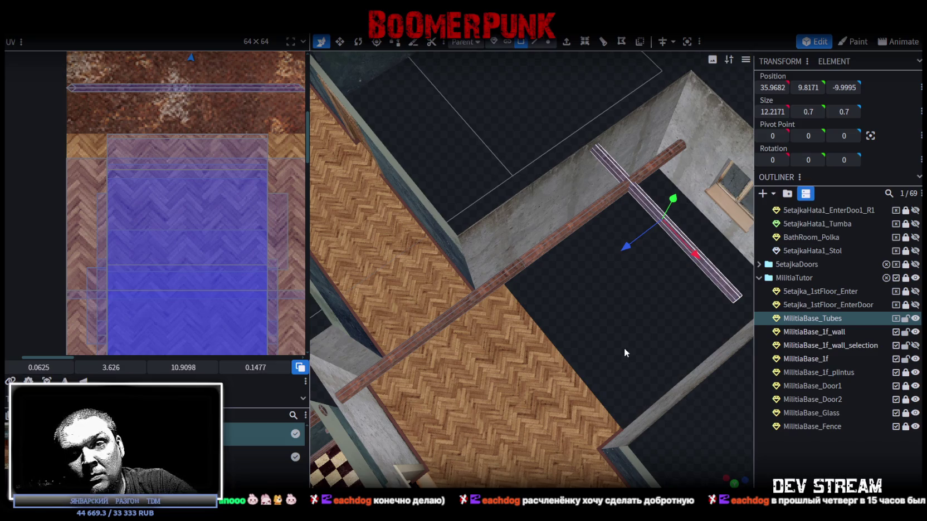
{"action": "mouse_move", "coordinate": [616, 345]}
{"action": "left_mouse_down"}
{"action": "mouse_move", "coordinate": [647, 348]}
{"action": "mouse_move", "coordinate": [569, 346]}
{"action": "mouse_move", "coordinate": [601, 311]}
{"action": "mouse_move", "coordinate": [597, 322]}
{"action": "mouse_move", "coordinate": [620, 332]}
{"action": "mouse_move", "coordinate": [613, 323]}
{"action": "left_mouse_up"}
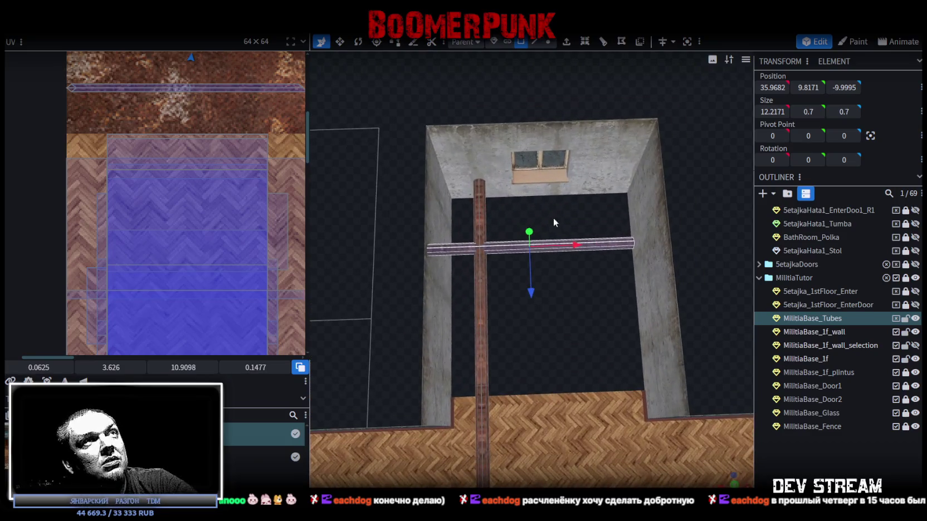
{"action": "mouse_move", "coordinate": [545, 75]}
{"action": "left_mouse_down"}
{"action": "mouse_move", "coordinate": [570, 294]}
{"action": "mouse_move", "coordinate": [663, 244]}
{"action": "left_mouse_up"}
{"action": "left_click", "coordinate": [663, 243]}
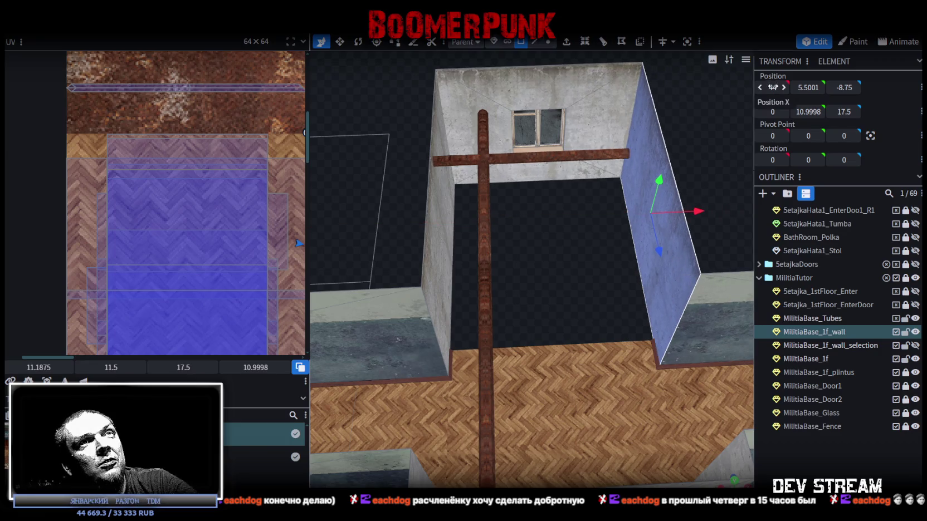
Set the horizontal pipe's Position X to 44.
{"action": "key", "text": "ctrl+z"}
{"action": "left_click", "coordinate": [612, 159]}
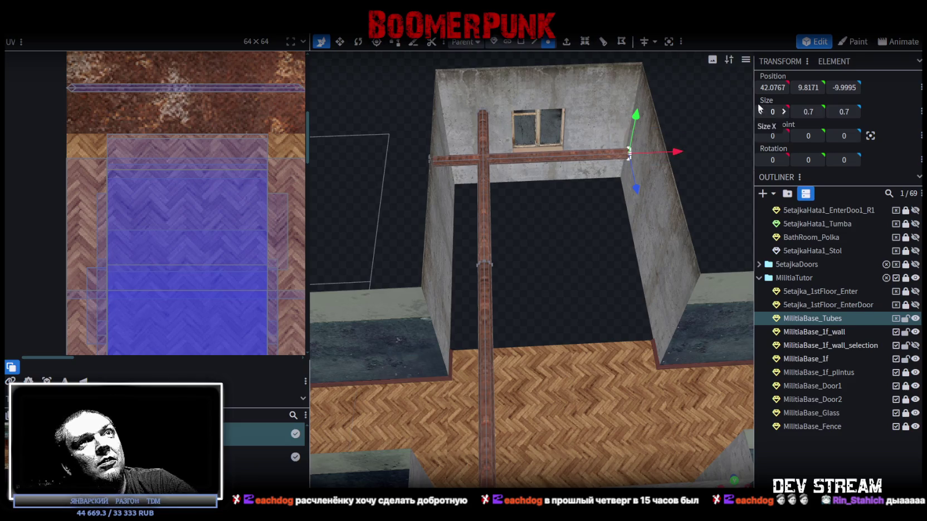
{"action": "left_click", "coordinate": [771, 88]}
{"action": "type", "text": "44"}
{"action": "left_click", "coordinate": [424, 295]}
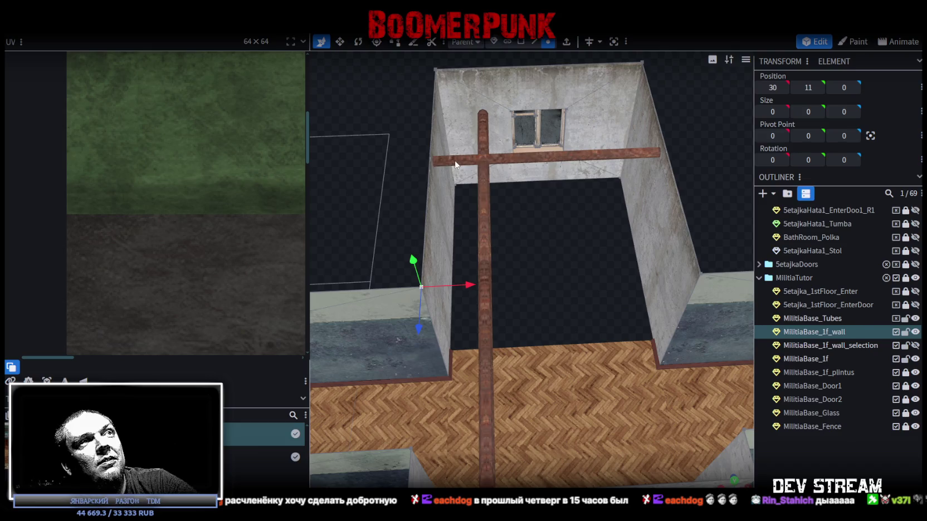
{"action": "left_click_drag", "start_coordinate": [392, 139], "coordinate": [446, 177]}
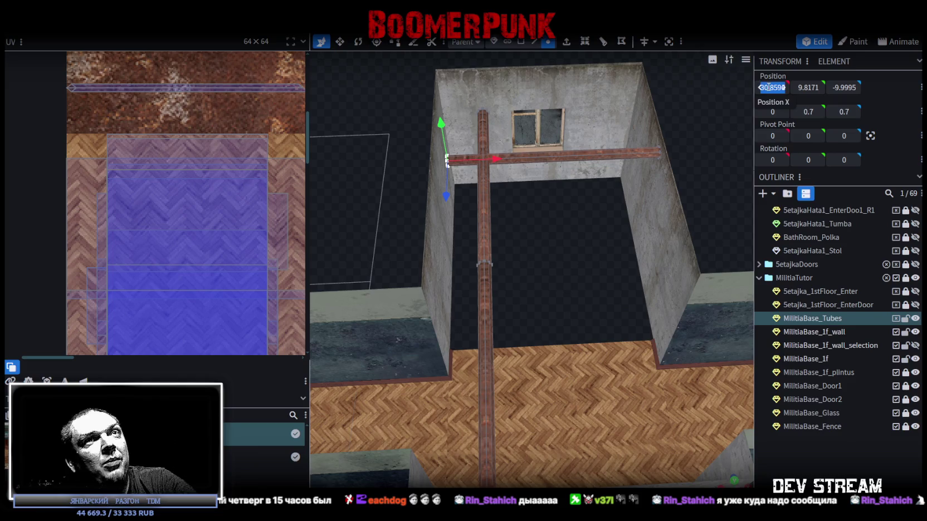
Add a loop cut on an edge of the horizontal pipe and adjust its offset.
{"action": "mouse_move", "coordinate": [575, 223]}
{"action": "left_mouse_down"}
{"action": "mouse_move", "coordinate": [523, 254]}
{"action": "mouse_move", "coordinate": [421, 237]}
{"action": "mouse_move", "coordinate": [637, 136]}
{"action": "mouse_move", "coordinate": [643, 179]}
{"action": "mouse_move", "coordinate": [537, 165]}
{"action": "mouse_move", "coordinate": [491, 202]}
{"action": "left_mouse_up"}
{"action": "scroll", "coordinate": [642, 174], "scroll_direction": "up", "scroll_amount": 5}
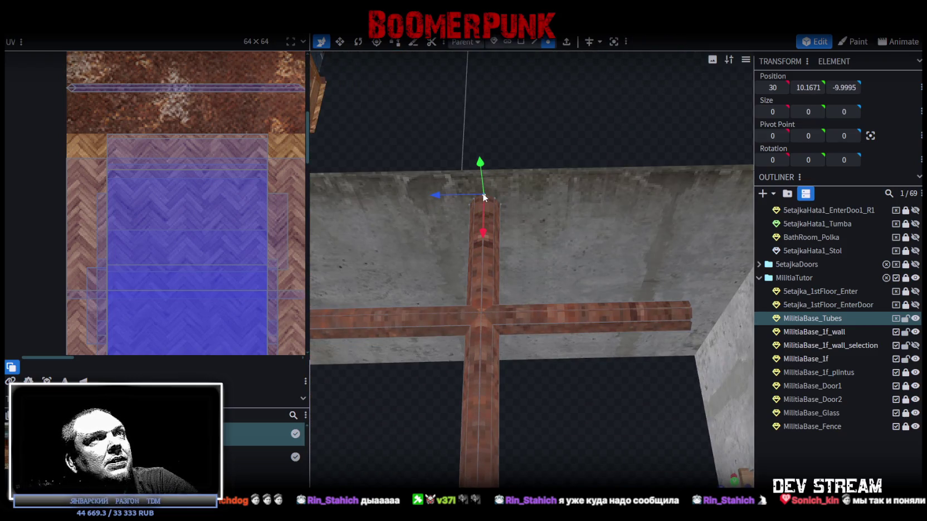
{"action": "scroll", "coordinate": [484, 195], "scroll_direction": "down", "scroll_amount": 2}
{"action": "scroll", "coordinate": [535, 222], "scroll_direction": "down", "scroll_amount": 2}
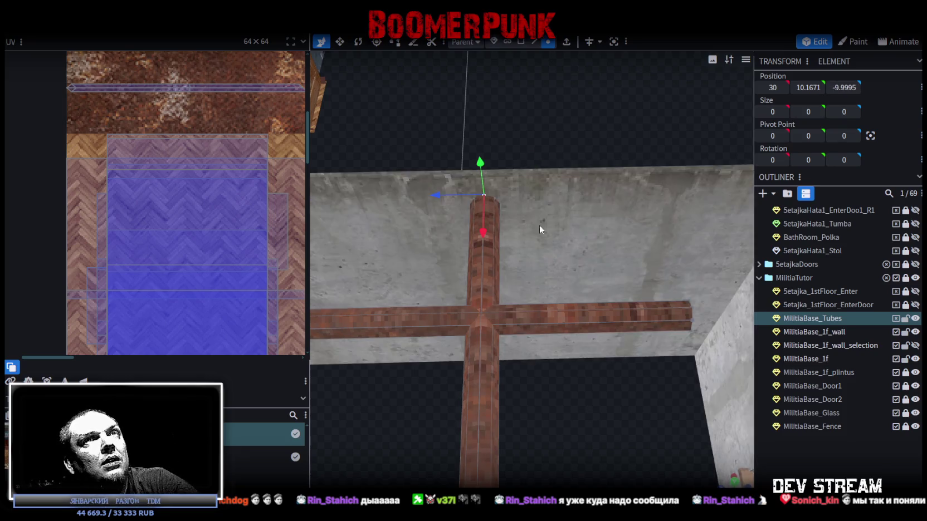
{"action": "left_click_drag", "start_coordinate": [535, 222], "coordinate": [709, 141]}
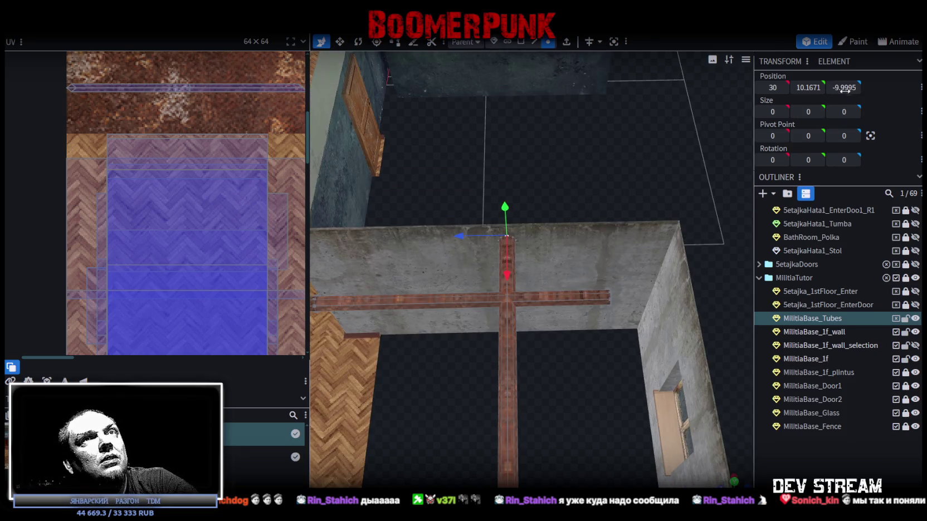
{"action": "left_click", "coordinate": [534, 42]}
{"action": "left_click", "coordinate": [537, 300]}
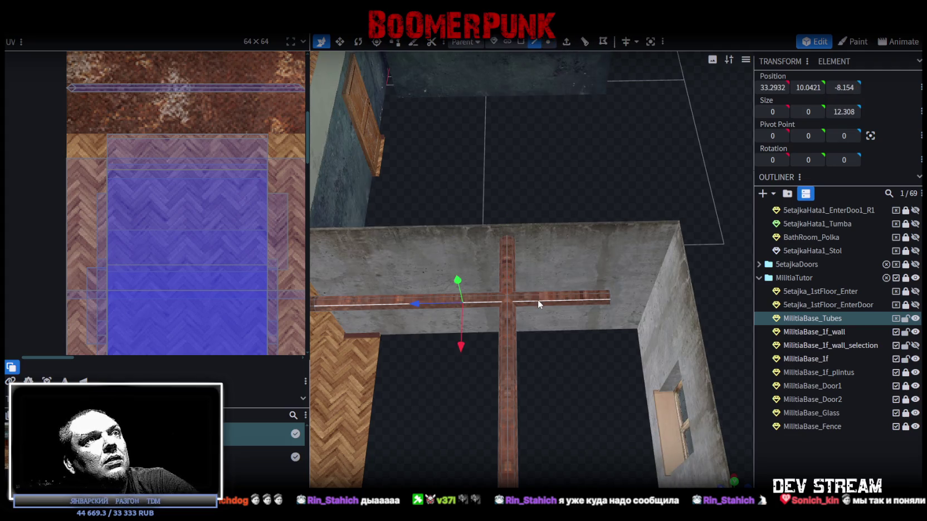
{"action": "scroll", "coordinate": [537, 300], "scroll_direction": "up", "scroll_amount": 2}
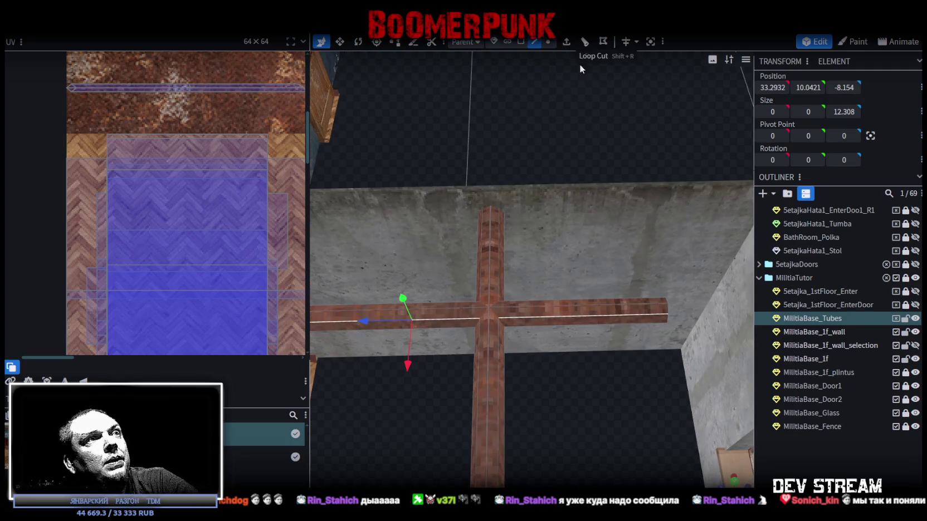
{"action": "left_click", "coordinate": [583, 44]}
{"action": "left_click", "coordinate": [518, 481]}
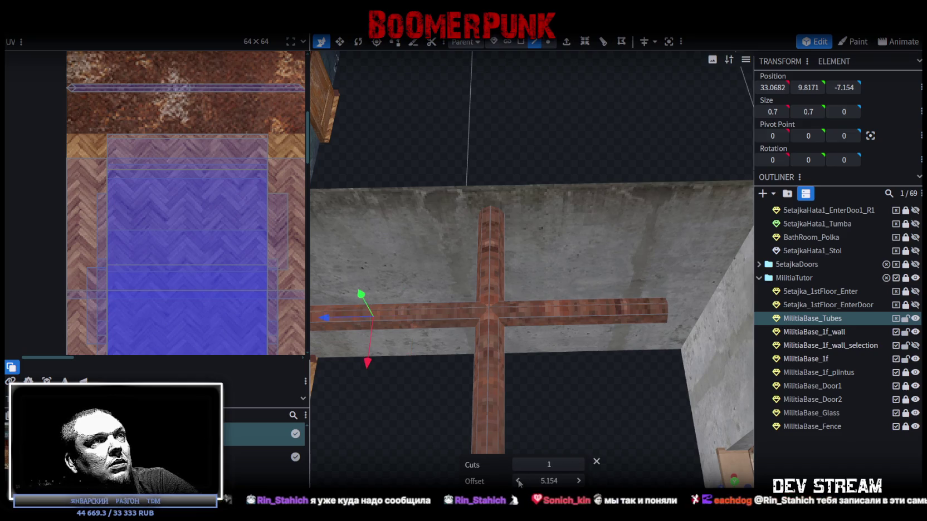
{"action": "left_click", "coordinate": [579, 481]}
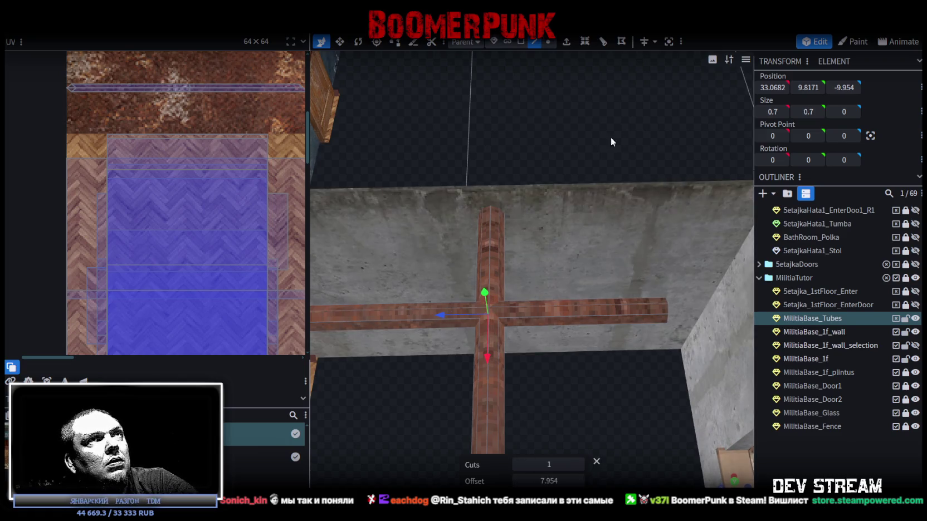
Box-select the vertices where the pipes cross and review the base from several angles.
{"action": "left_click_drag", "start_coordinate": [442, 283], "coordinate": [538, 367]}
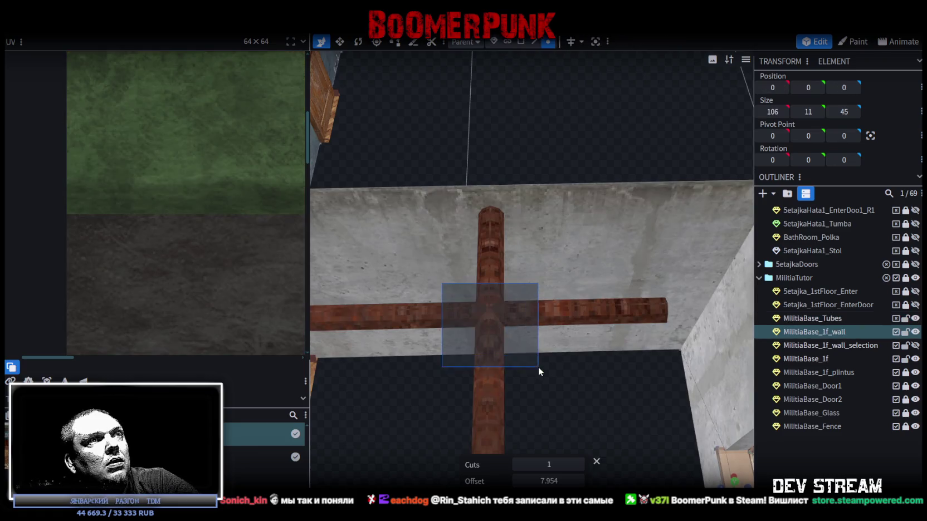
{"action": "left_click", "coordinate": [547, 316]}
{"action": "left_click_drag", "start_coordinate": [537, 377], "coordinate": [432, 269]}
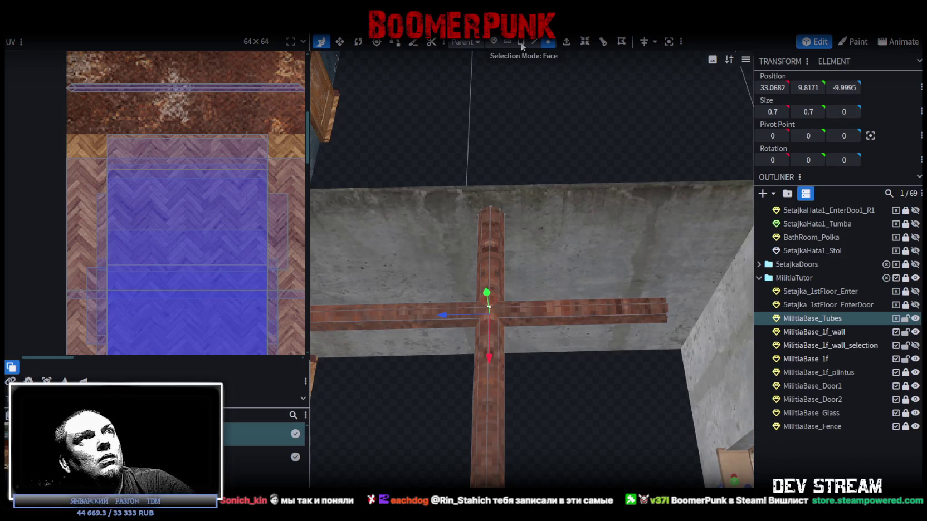
{"action": "scroll", "coordinate": [574, 258], "scroll_direction": "down", "scroll_amount": 2}
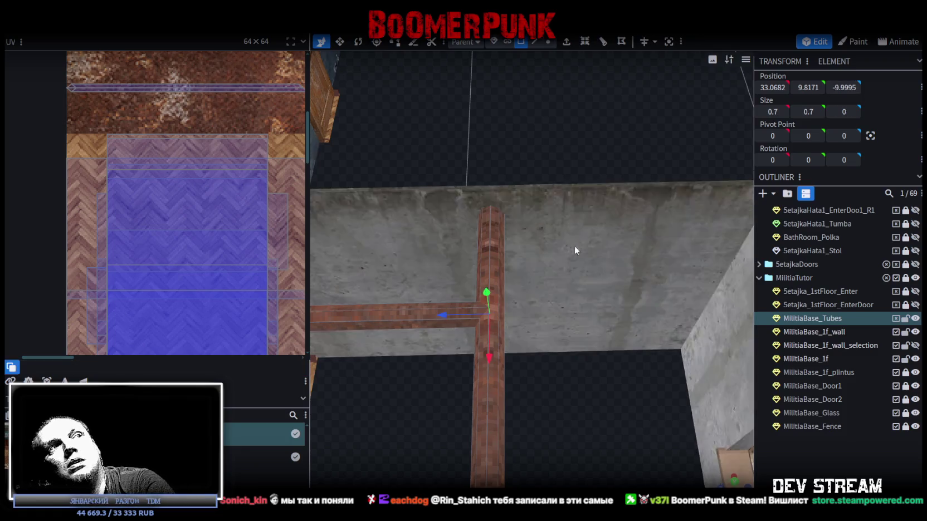
{"action": "left_click_drag", "start_coordinate": [574, 245], "coordinate": [575, 332]}
{"action": "mouse_move", "coordinate": [576, 333]}
{"action": "right_mouse_down"}
{"action": "mouse_move", "coordinate": [552, 185]}
{"action": "mouse_move", "coordinate": [636, 139]}
{"action": "mouse_move", "coordinate": [589, 133]}
{"action": "right_mouse_up"}
{"action": "mouse_move", "coordinate": [588, 133]}
{"action": "left_mouse_down"}
{"action": "mouse_move", "coordinate": [567, 130]}
{"action": "mouse_move", "coordinate": [651, 190]}
{"action": "mouse_move", "coordinate": [656, 207]}
{"action": "mouse_move", "coordinate": [708, 234]}
{"action": "mouse_move", "coordinate": [633, 281]}
{"action": "mouse_move", "coordinate": [648, 255]}
{"action": "mouse_move", "coordinate": [619, 252]}
{"action": "mouse_move", "coordinate": [559, 284]}
{"action": "mouse_move", "coordinate": [541, 208]}
{"action": "mouse_move", "coordinate": [606, 177]}
{"action": "mouse_move", "coordinate": [576, 205]}
{"action": "mouse_move", "coordinate": [571, 355]}
{"action": "mouse_move", "coordinate": [455, 360]}
{"action": "left_mouse_up"}
{"action": "left_click_drag", "start_coordinate": [450, 473], "coordinate": [620, 342]}
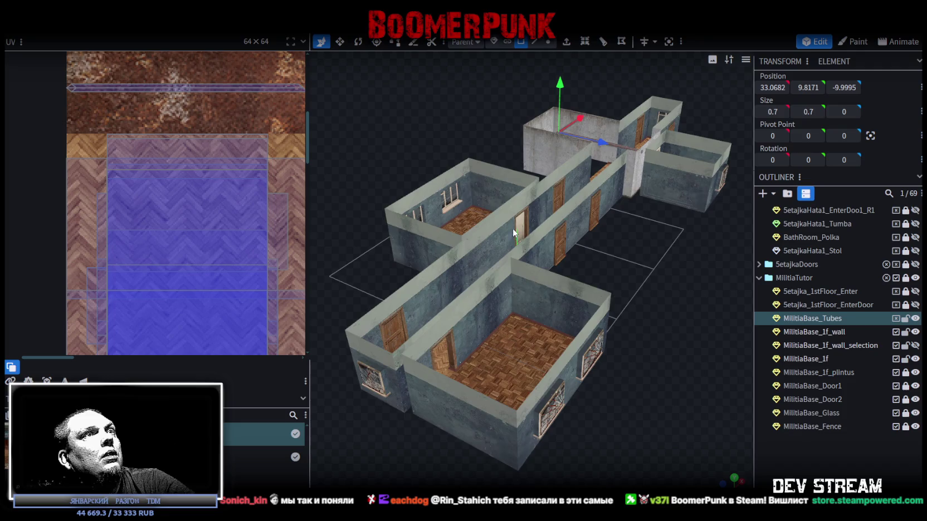
Export the model as FBX over Buildings/Build0Tutor.fbx and view the result in Unity.
{"action": "left_click", "coordinate": [83, 27]}
{"action": "mouse_move", "coordinate": [145, 40]}
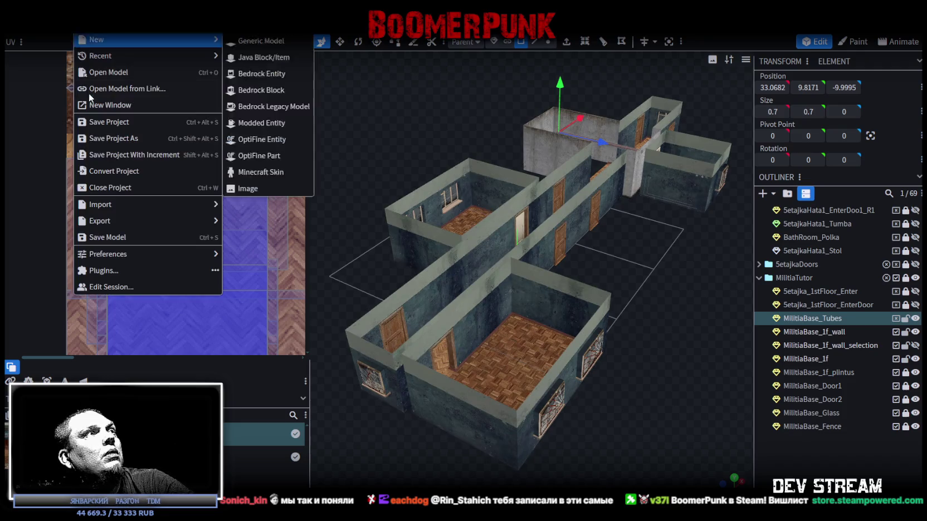
{"action": "left_click", "coordinate": [258, 256]}
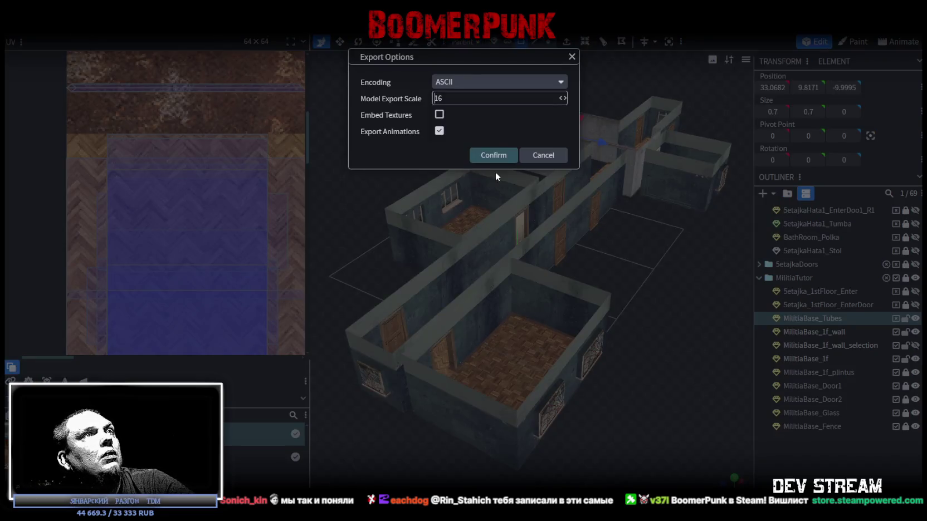
{"action": "left_click", "coordinate": [494, 159]}
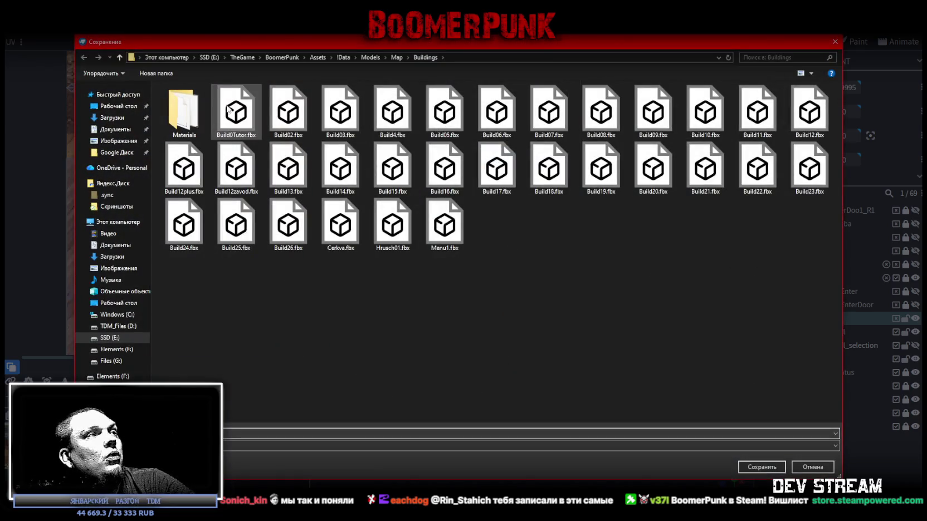
{"action": "left_click", "coordinate": [751, 468]}
{"action": "left_click", "coordinate": [486, 266]}
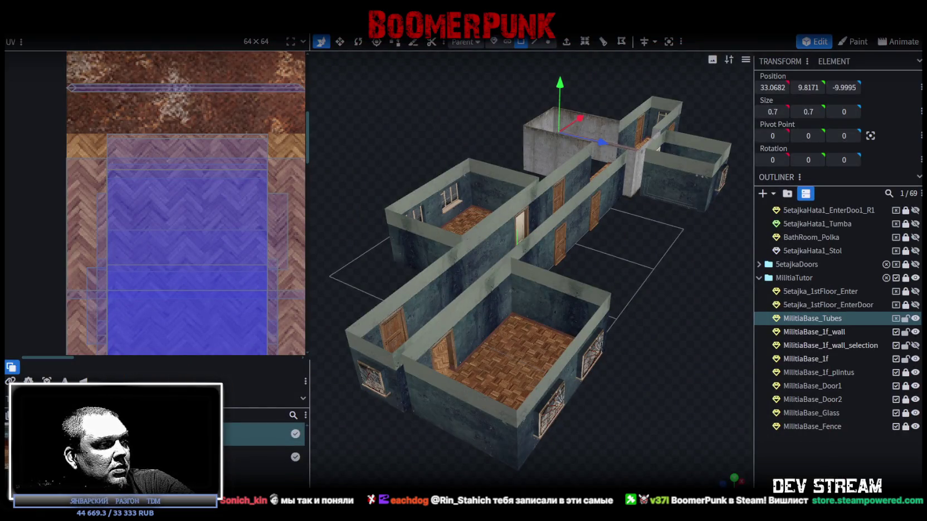
{"action": "key", "text": "alt+Tab"}
{"action": "mouse_move", "coordinate": [440, 184]}
{"action": "left_mouse_down", "text": "alt"}
{"action": "mouse_move", "coordinate": [461, 176]}
{"action": "mouse_move", "coordinate": [747, 230]}
{"action": "left_mouse_up", "text": "alt"}
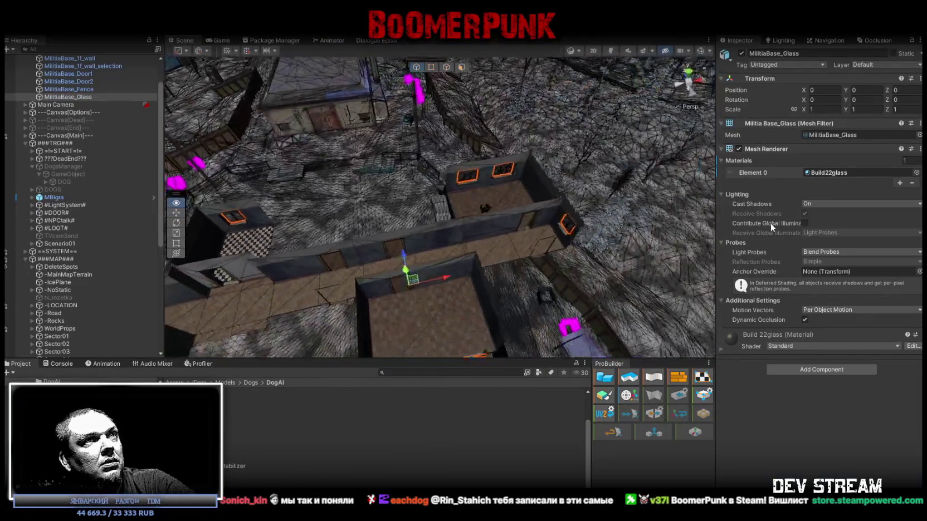
Frame the selected object in Unity's Scene view, then return to Blockbench.
{"action": "key", "text": "f"}
{"action": "scroll", "coordinate": [83, 109], "scroll_direction": "up", "scroll_amount": 3}
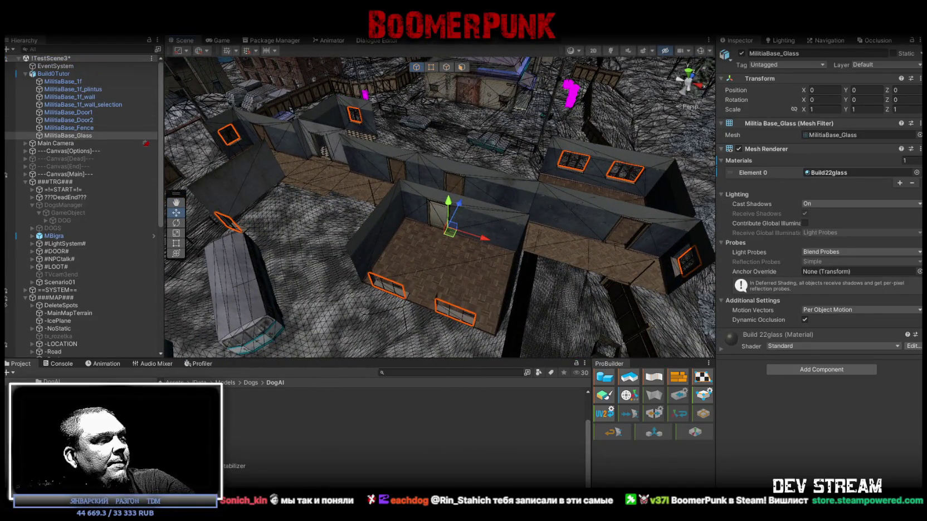
{"action": "key", "text": "alt+Tab"}
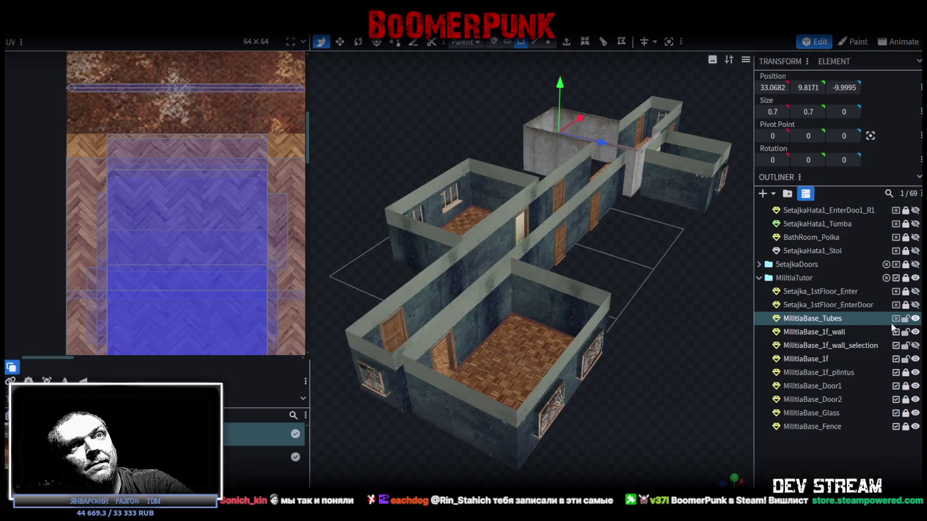
{"action": "left_click", "coordinate": [896, 319]}
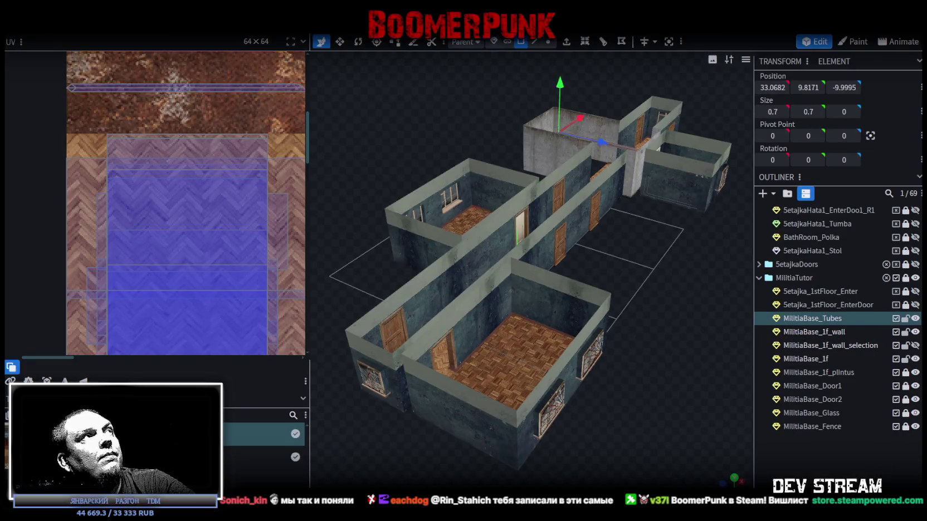
Re-export the FBX over Build0Tutor.fbx and inspect the refreshed base in Unity.
{"action": "left_click", "coordinate": [84, 28]}
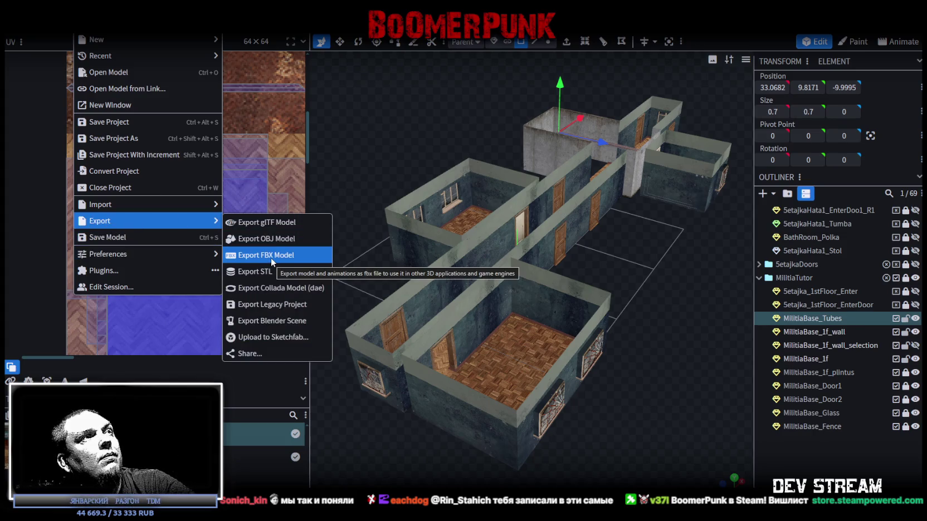
{"action": "left_click", "coordinate": [272, 257]}
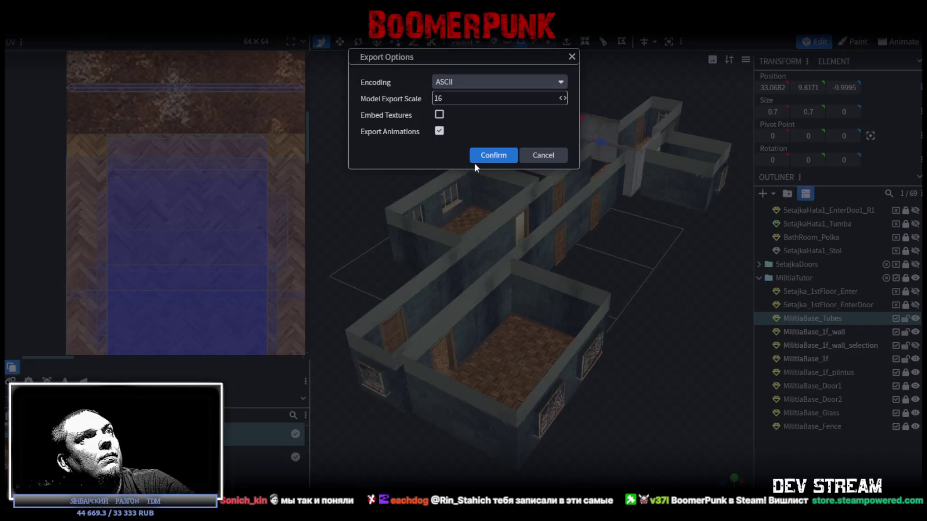
{"action": "left_click", "coordinate": [494, 156]}
{"action": "left_click", "coordinate": [773, 469]}
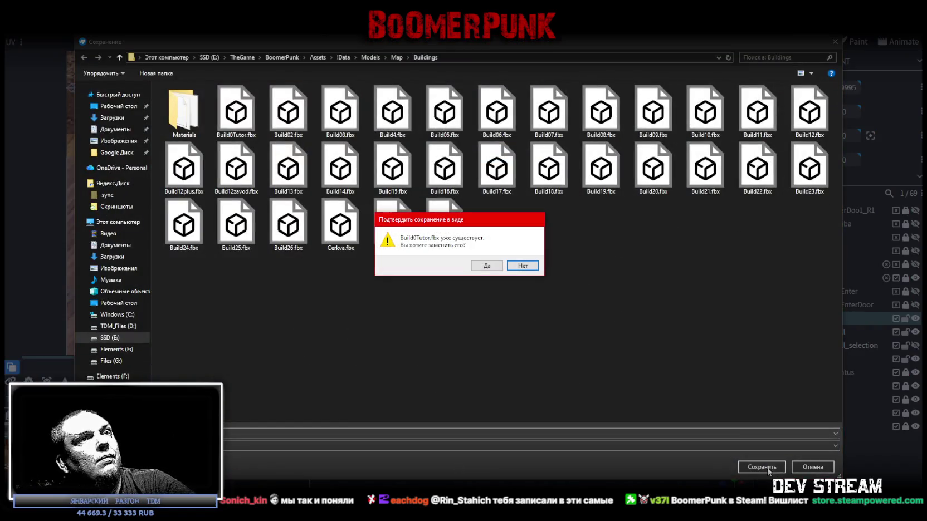
{"action": "left_click", "coordinate": [480, 267]}
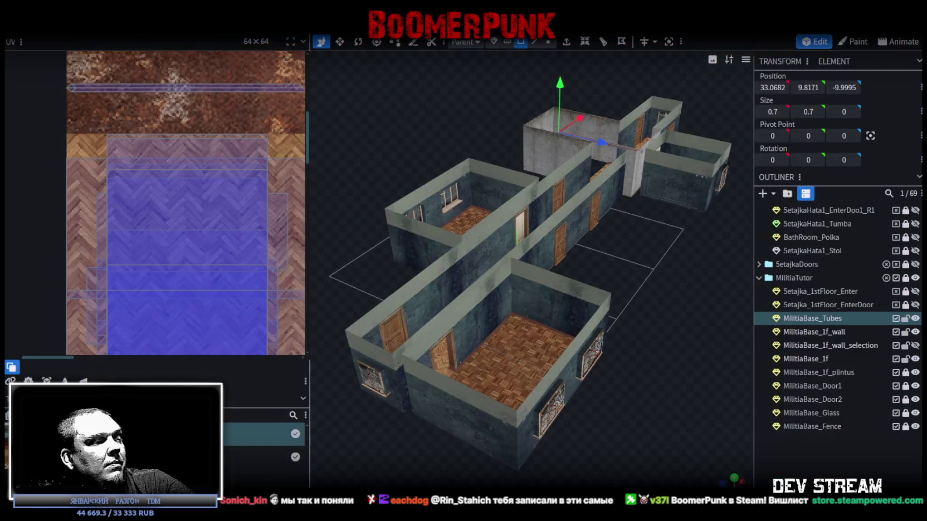
{"action": "key", "text": "alt+Tab"}
{"action": "mouse_move", "coordinate": [503, 296]}
{"action": "left_mouse_down", "text": "alt"}
{"action": "mouse_move", "coordinate": [416, 226]}
{"action": "mouse_move", "coordinate": [518, 223]}
{"action": "left_mouse_up", "text": "alt"}
Select MilitiaBase_Door2 and move it into the checkered-floor room's doorway at -11.79687, 1.15625, 3.418.
{"action": "left_click", "coordinate": [521, 237]}
{"action": "left_click", "coordinate": [520, 237]}
{"action": "key", "text": "f"}
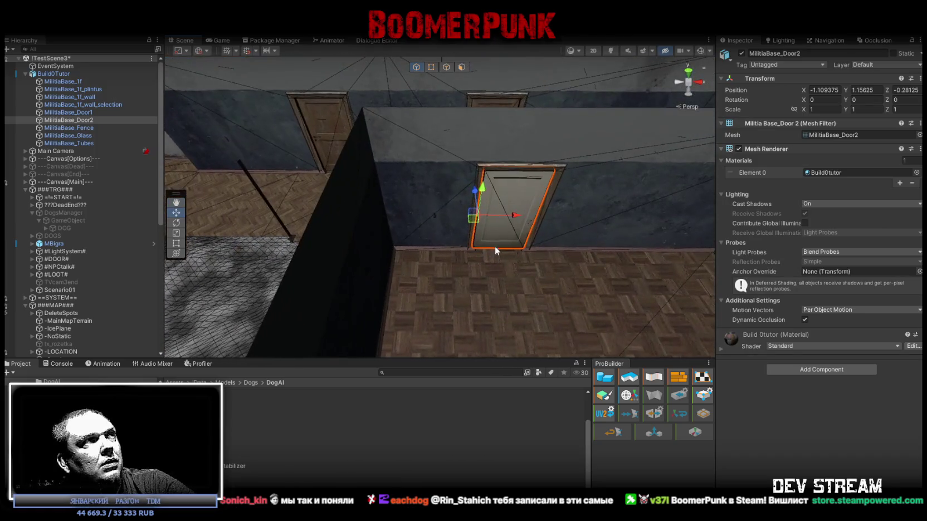
{"action": "left_click_drag", "start_coordinate": [408, 250], "coordinate": [456, 262], "text": "alt"}
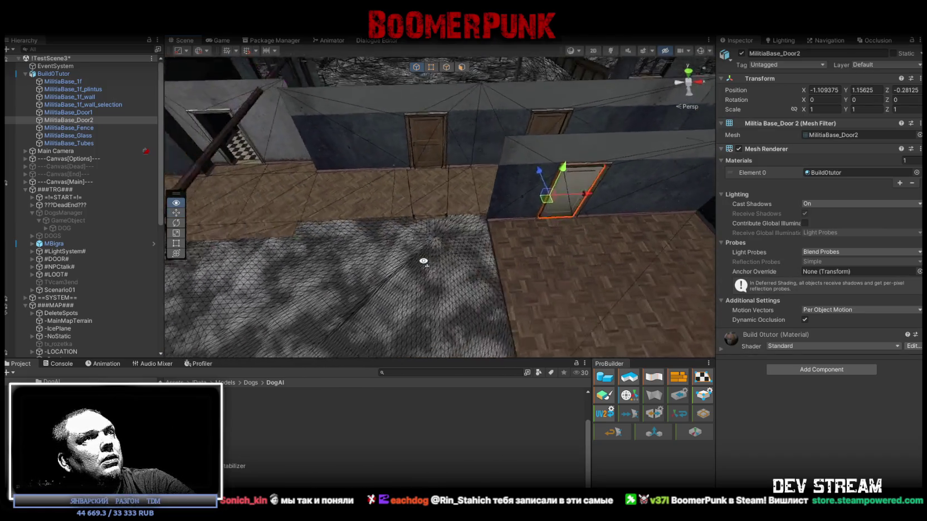
{"action": "left_click_drag", "start_coordinate": [601, 205], "coordinate": [312, 155]}
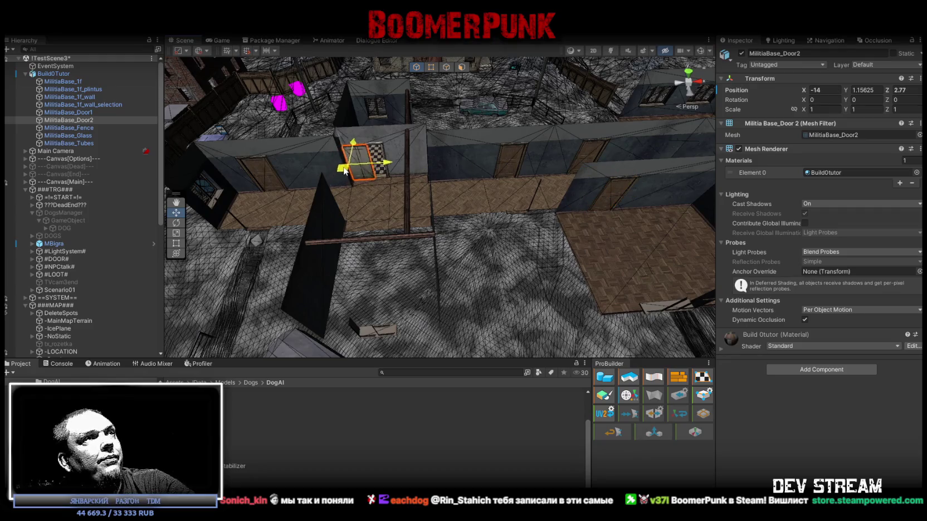
{"action": "key", "text": "f"}
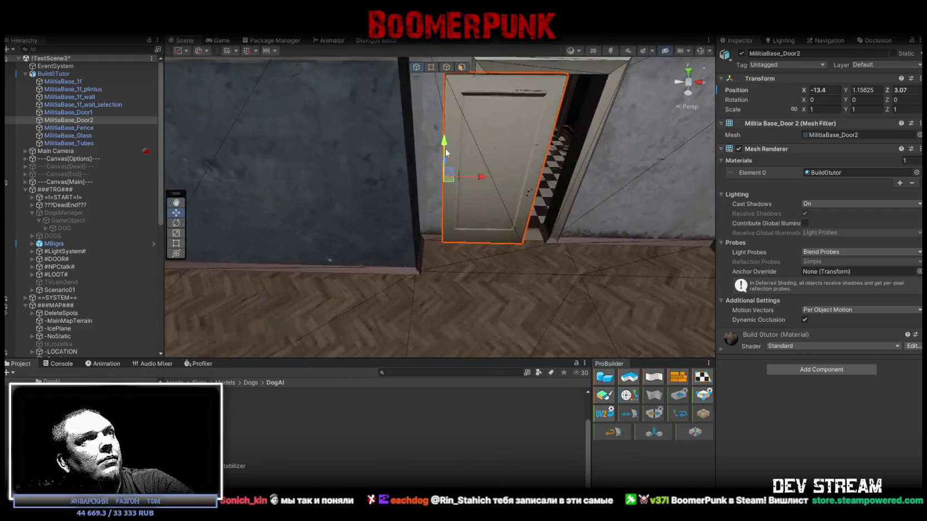
Rotate MilitiaBase_Door2 to about -48.557 degrees on Y.
{"action": "key", "text": "e"}
{"action": "mouse_move", "coordinate": [446, 148]}
{"action": "left_mouse_down", "text": "alt"}
{"action": "mouse_move", "coordinate": [501, 209]}
{"action": "mouse_move", "coordinate": [712, 239]}
{"action": "mouse_move", "coordinate": [460, 228]}
{"action": "mouse_move", "coordinate": [324, 209]}
{"action": "mouse_move", "coordinate": [498, 213]}
{"action": "mouse_move", "coordinate": [559, 119]}
{"action": "mouse_move", "coordinate": [429, 169]}
{"action": "mouse_move", "coordinate": [390, 167]}
{"action": "mouse_move", "coordinate": [414, 279]}
{"action": "mouse_move", "coordinate": [594, 244]}
{"action": "mouse_move", "coordinate": [489, 279]}
{"action": "mouse_move", "coordinate": [371, 270]}
{"action": "mouse_move", "coordinate": [414, 249]}
{"action": "mouse_move", "coordinate": [457, 251]}
{"action": "mouse_move", "coordinate": [443, 243]}
{"action": "mouse_move", "coordinate": [834, 375]}
{"action": "left_mouse_up", "text": "alt"}
{"action": "key", "text": "w"}
{"action": "key", "text": "e"}
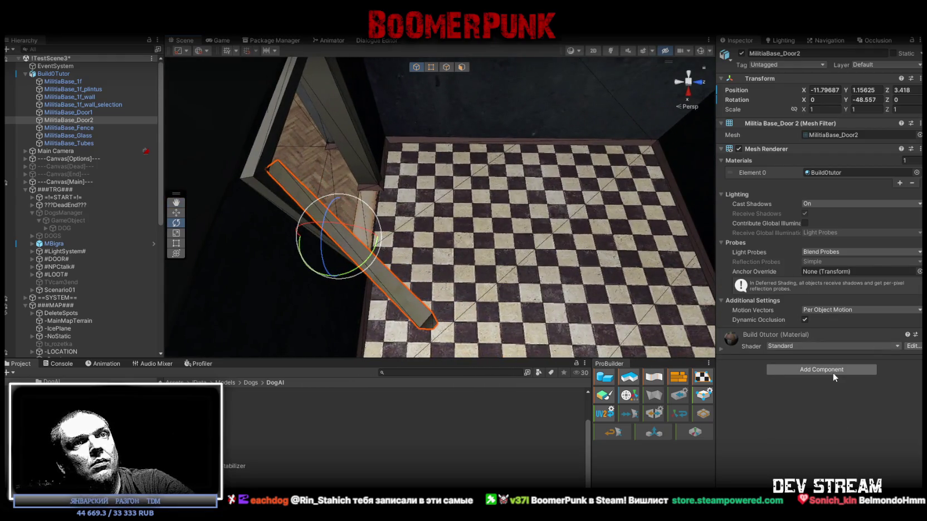
{"action": "left_click", "coordinate": [832, 370]}
Add Box Colliders to both doors, turn MilitiaBase_Door1 to about 117° on Y, and enter Play mode.
{"action": "type", "text": "co"}
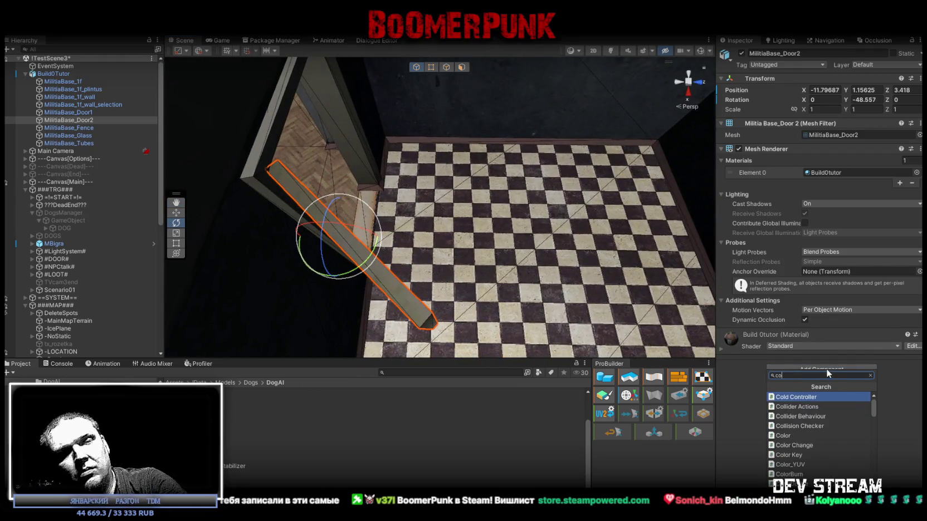
{"action": "type", "text": "ll"}
{"action": "left_click", "coordinate": [791, 436]}
{"action": "mouse_move", "coordinate": [446, 223]}
{"action": "left_mouse_down", "text": "alt"}
{"action": "mouse_move", "coordinate": [291, 164]}
{"action": "mouse_move", "coordinate": [599, 220]}
{"action": "left_mouse_up", "text": "alt"}
{"action": "left_click", "coordinate": [599, 221]}
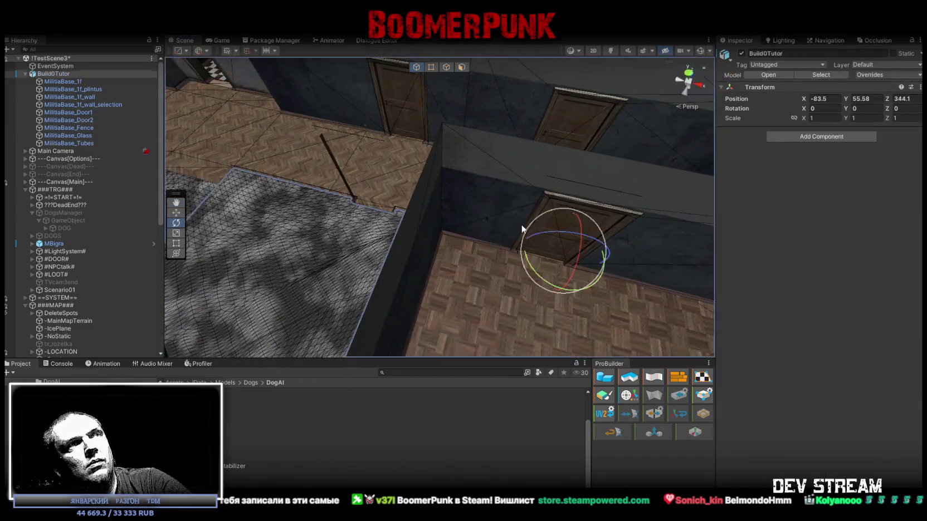
{"action": "left_click", "coordinate": [611, 222]}
{"action": "left_click", "coordinate": [805, 371]}
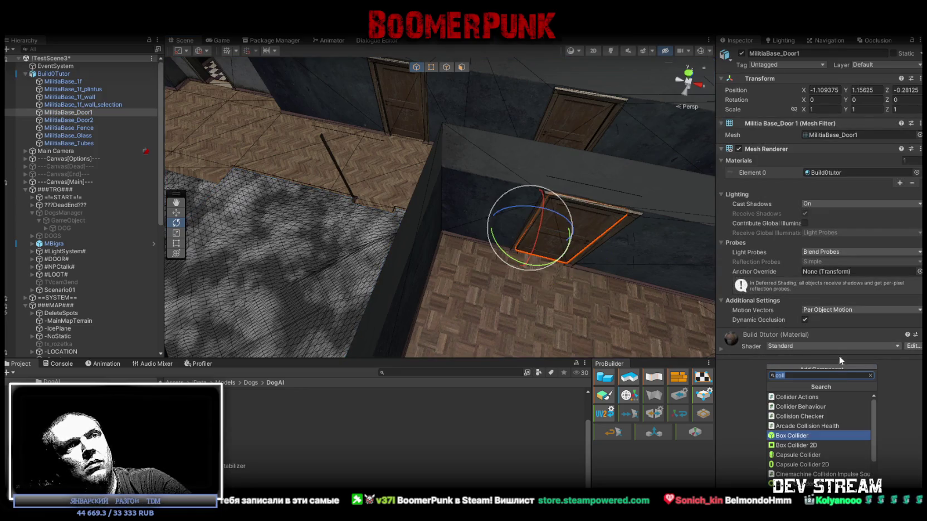
{"action": "left_click", "coordinate": [799, 436]}
{"action": "mouse_move", "coordinate": [613, 268]}
{"action": "left_mouse_down", "text": "alt"}
{"action": "mouse_move", "coordinate": [513, 248]}
{"action": "mouse_move", "coordinate": [345, 264]}
{"action": "mouse_move", "coordinate": [467, 268]}
{"action": "mouse_move", "coordinate": [492, 248]}
{"action": "mouse_move", "coordinate": [480, 216]}
{"action": "left_mouse_up", "text": "alt"}
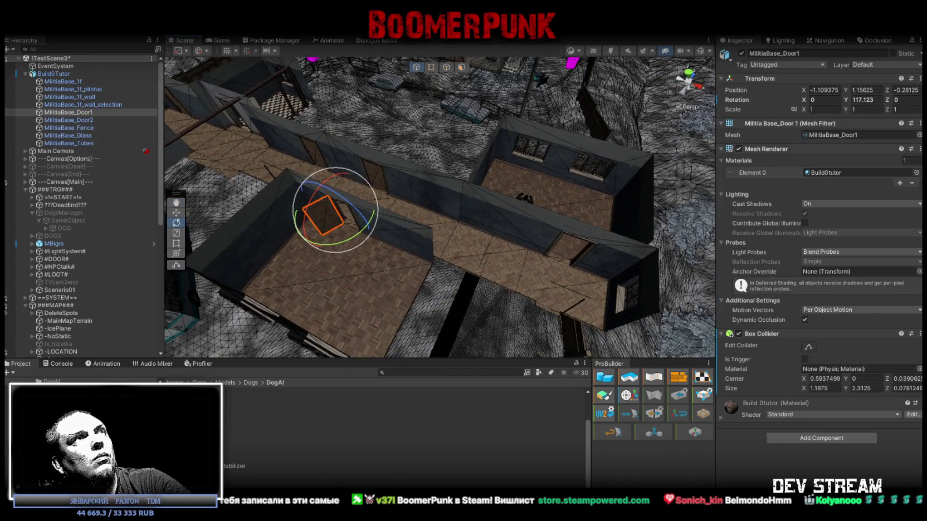
{"action": "key", "text": "ctrl+p"}
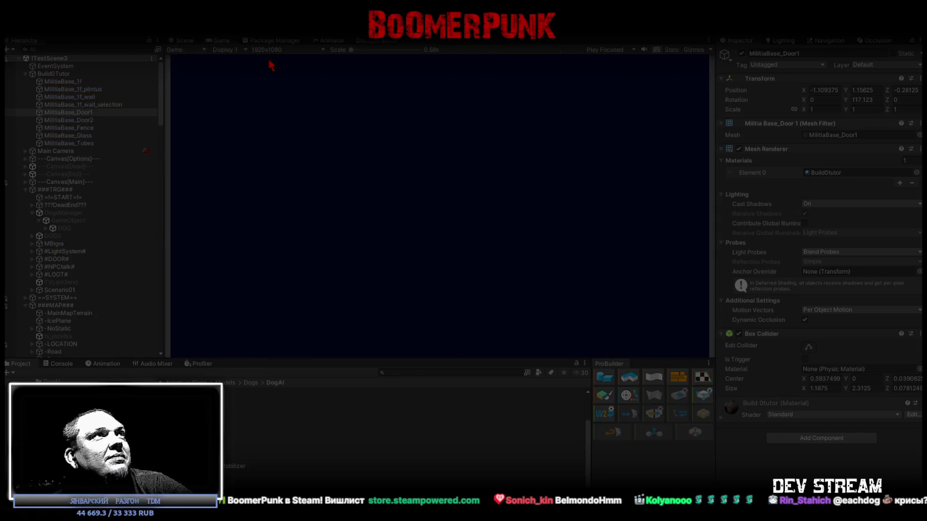
Maximize the Game view for the test run, then return to editing and select the base model.
{"action": "double_click", "coordinate": [217, 41]}
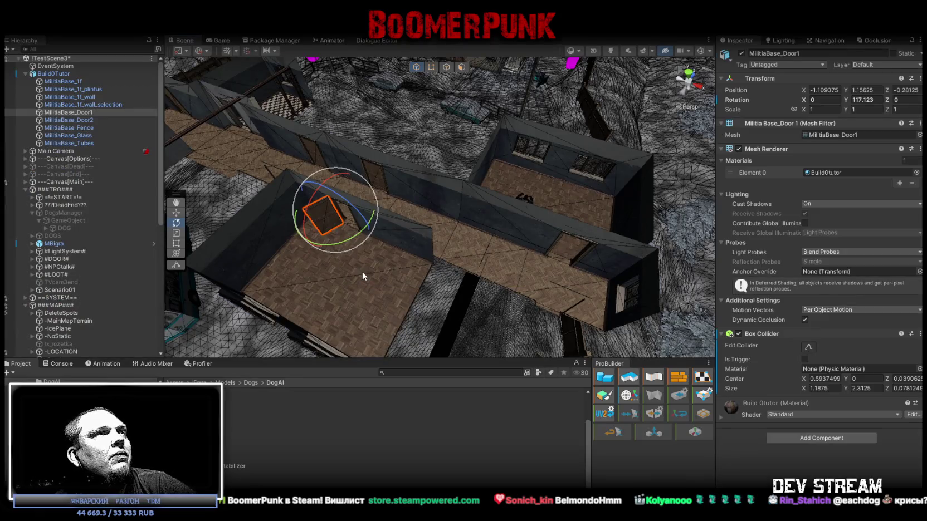
{"action": "left_click", "coordinate": [363, 272]}
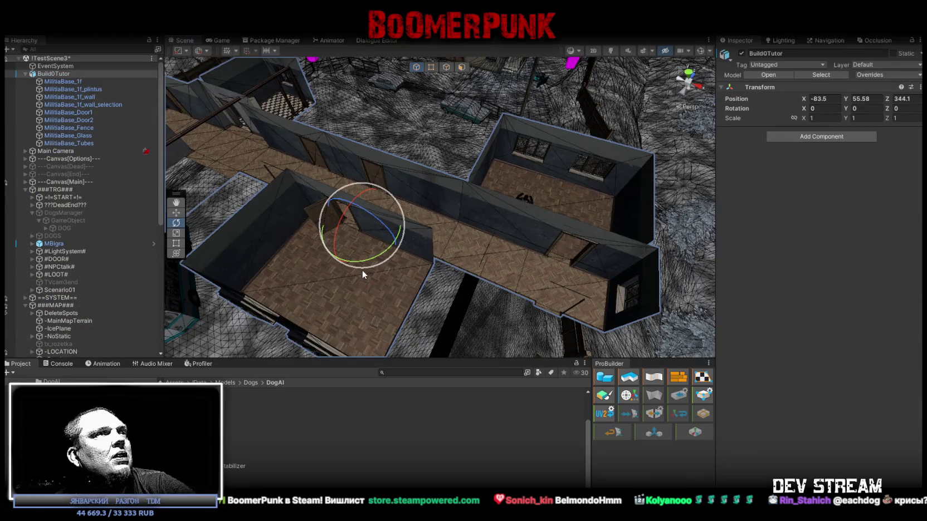
Select MilitiaBase_1f_plintus, MilitiaBase_1f_wall and MilitiaBase_1f_wall_selection in the Hierarchy and frame them.
{"action": "left_click", "coordinate": [73, 82]}
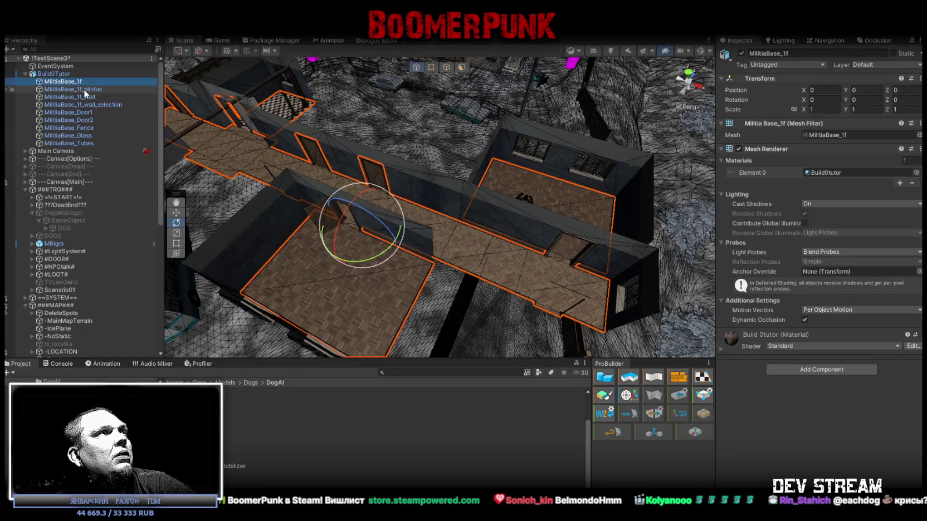
{"action": "left_click", "coordinate": [84, 91], "text": "ctrl"}
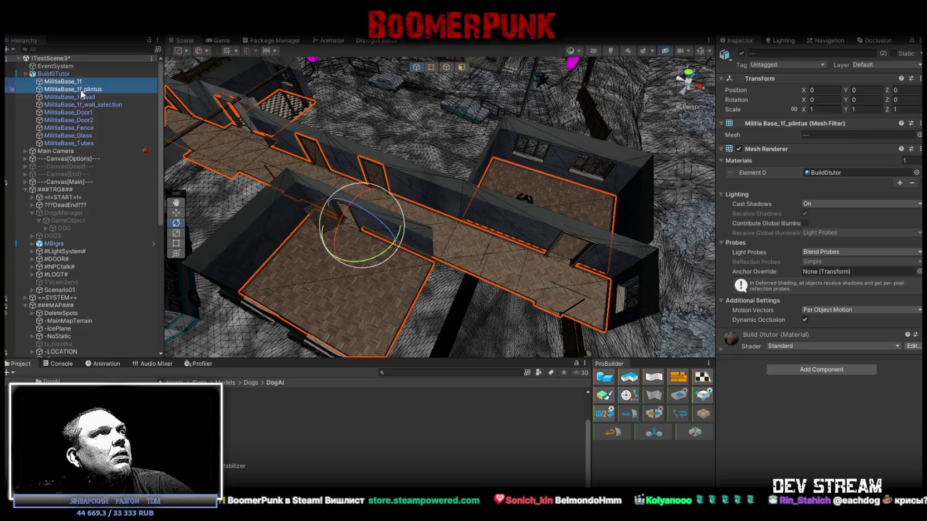
{"action": "left_click", "coordinate": [79, 91], "text": "ctrl"}
{"action": "left_click", "coordinate": [86, 96], "text": "ctrl"}
{"action": "left_click", "coordinate": [90, 106], "text": "ctrl"}
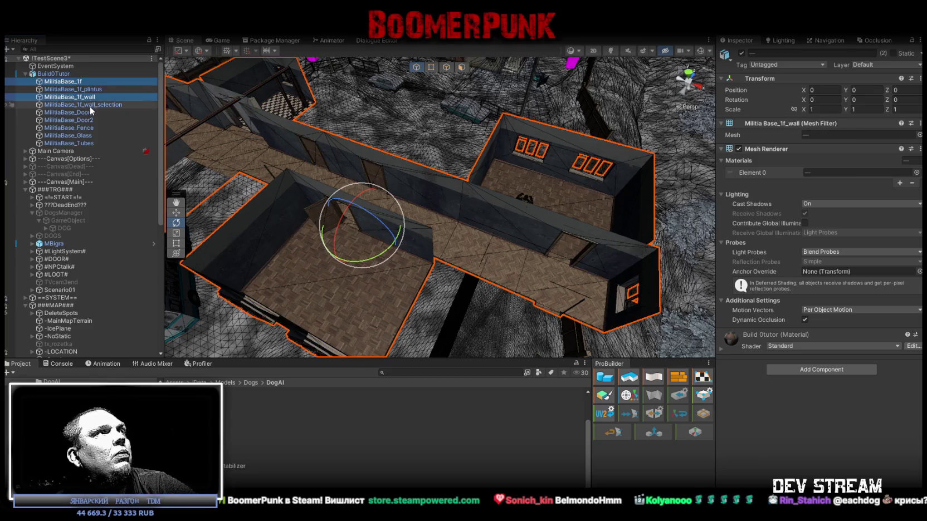
{"action": "key", "text": "f"}
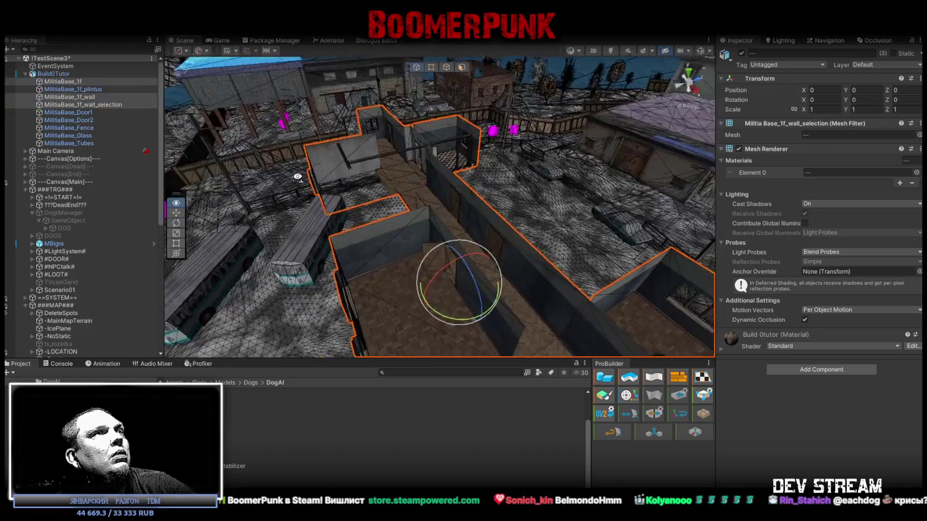
{"action": "left_click", "coordinate": [89, 96]}
{"action": "left_click", "coordinate": [90, 90], "text": "ctrl"}
{"action": "left_click", "coordinate": [91, 106], "text": "ctrl"}
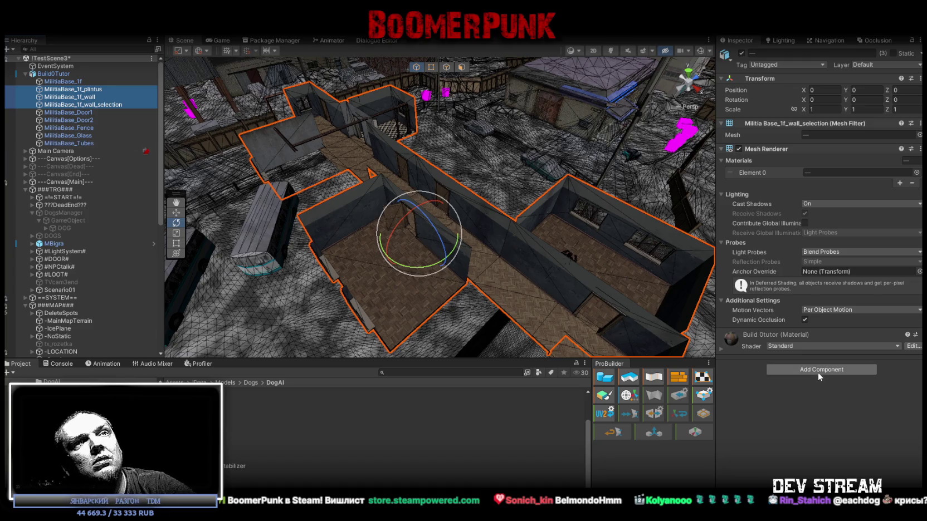
Add Mesh Colliders to the baseboard and wall, leaving out MilitiaBase_1f_wall_selection.
{"action": "left_click", "coordinate": [834, 370]}
{"action": "type", "text": "coll"}
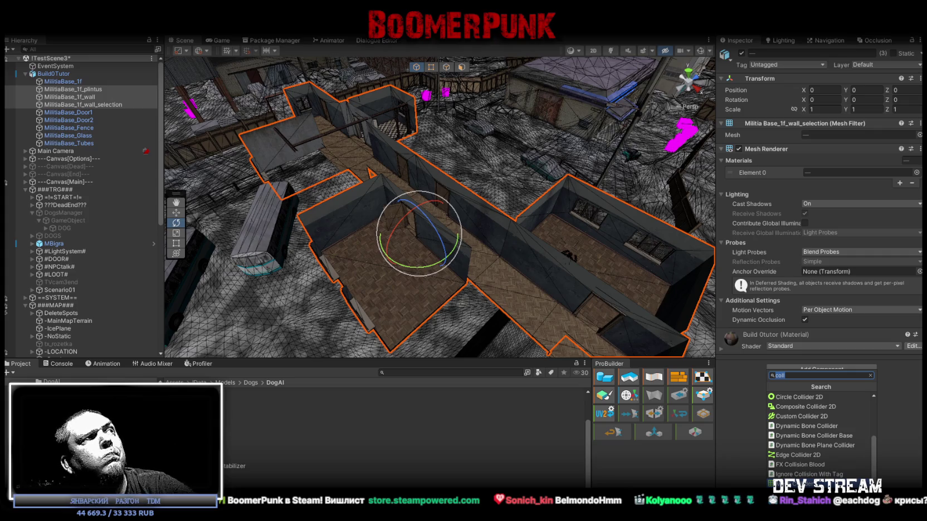
{"action": "left_click", "coordinate": [108, 107], "text": "ctrl"}
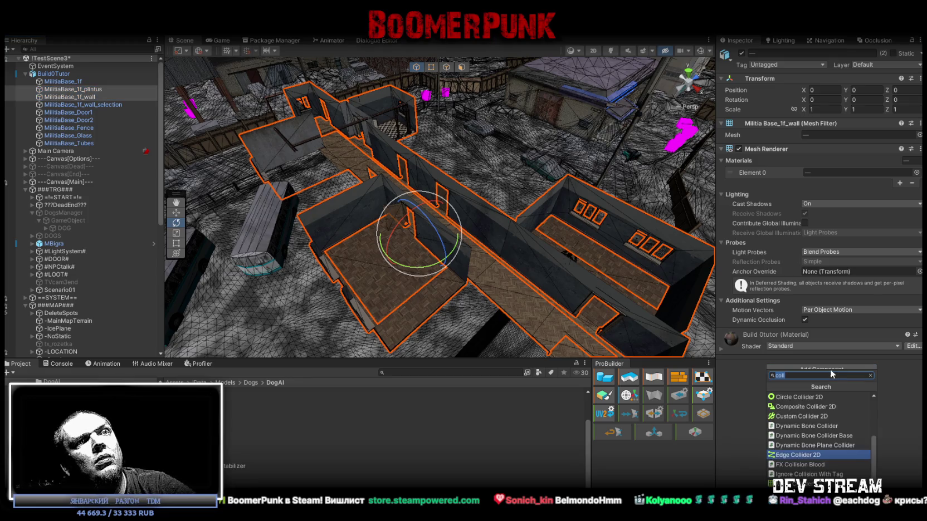
{"action": "left_click", "coordinate": [808, 484]}
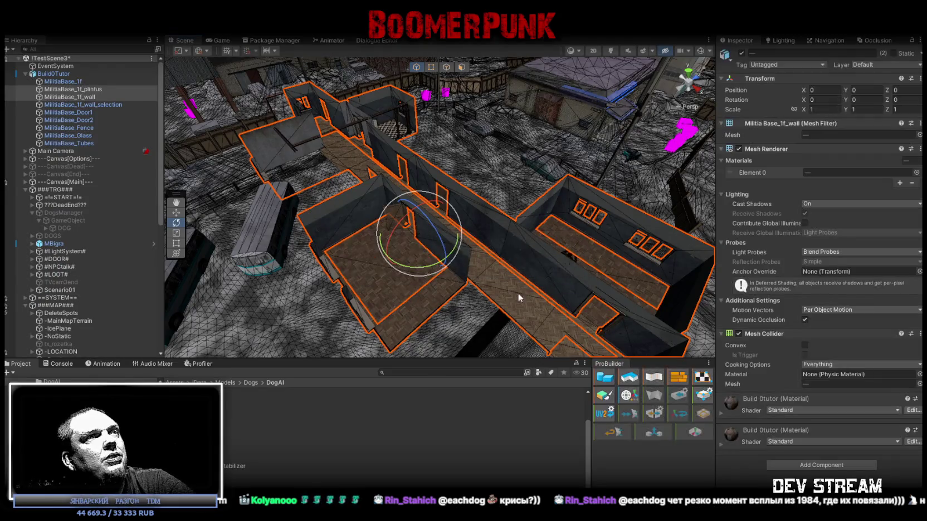
Add a Mesh Collider to the floor MilitiaBase_1f.
{"action": "left_click", "coordinate": [523, 308]}
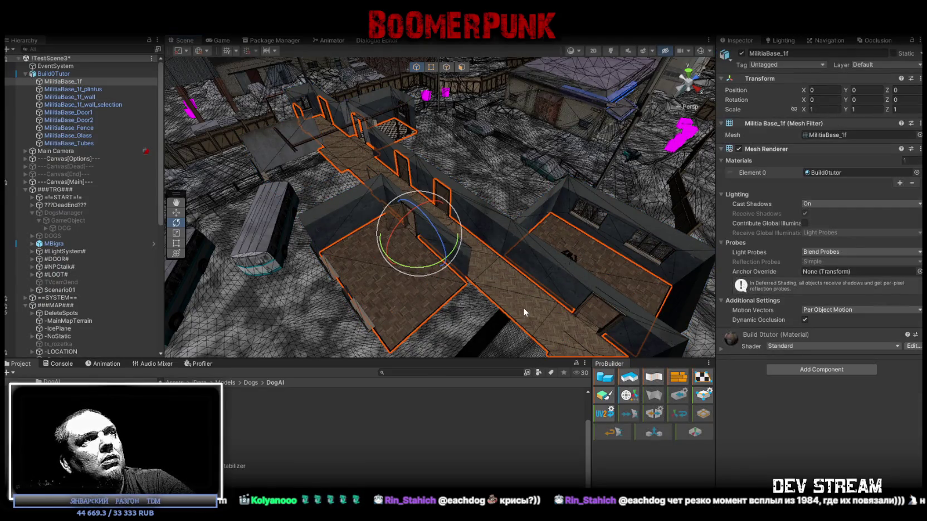
{"action": "left_click", "coordinate": [814, 374]}
{"action": "type", "text": "coll"}
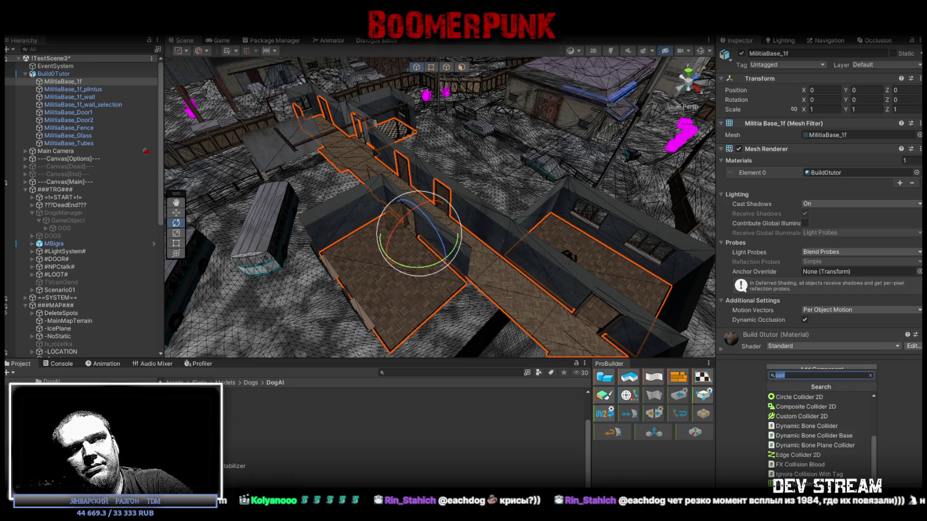
{"action": "left_click", "coordinate": [791, 484]}
Remove the Mesh Collider component from the baseboard MilitiaBase_1f_plintus.
{"action": "left_click", "coordinate": [84, 89]}
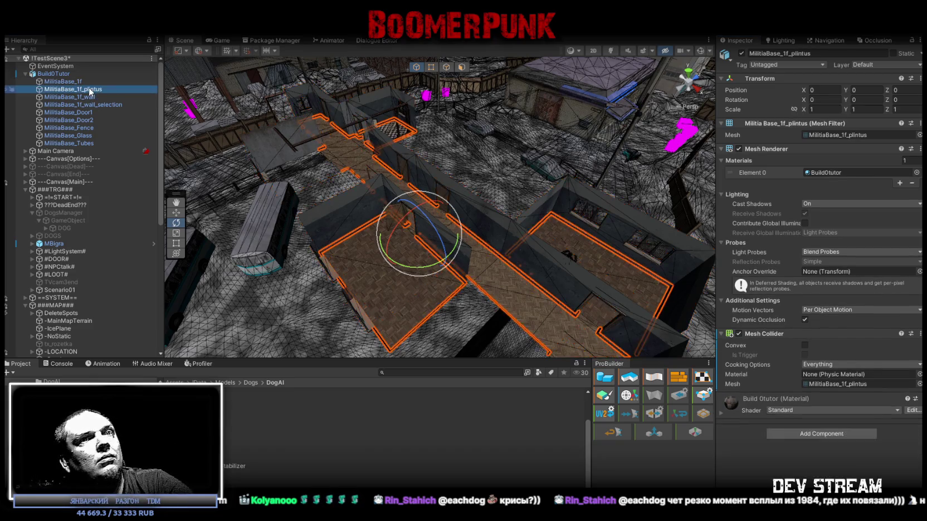
{"action": "left_click", "coordinate": [921, 333]}
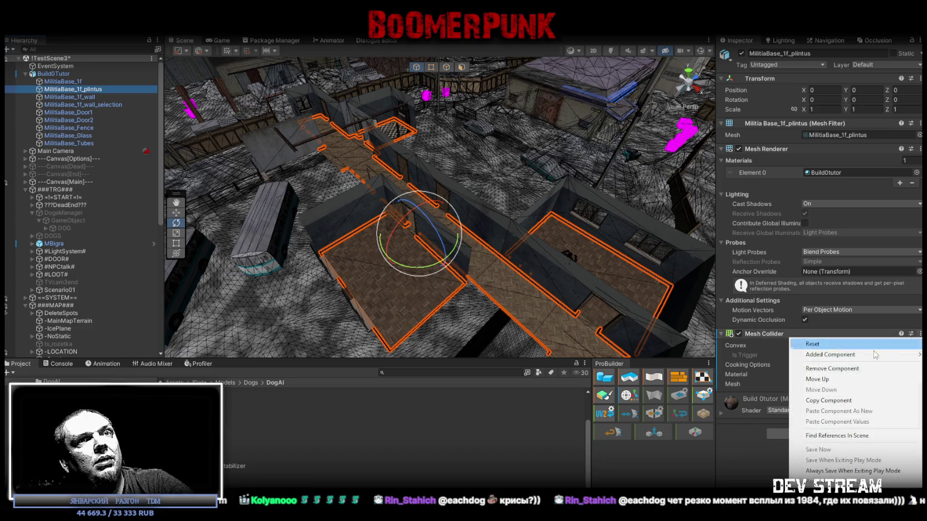
{"action": "left_click", "coordinate": [834, 369]}
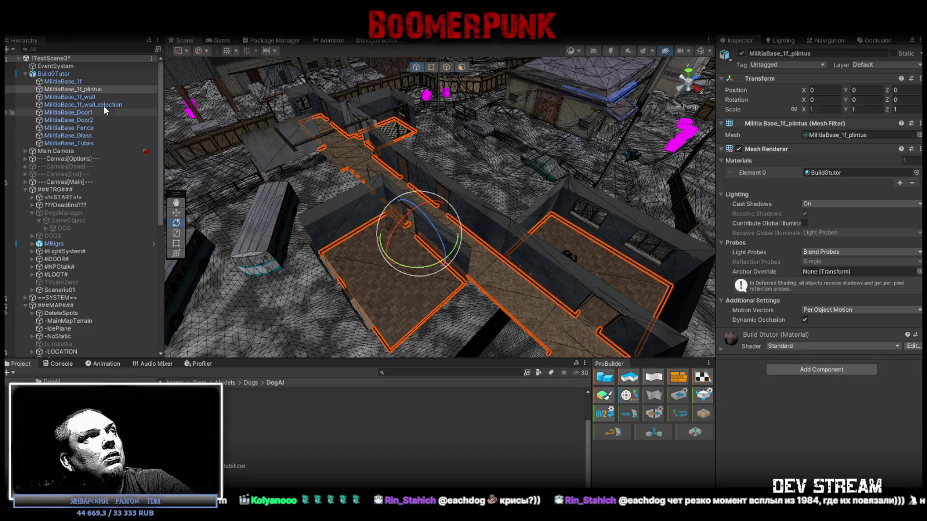
Check the wall, wall selection and baseboard components, confirming MilitiaBase_1f_wall keeps its Mesh Collider.
{"action": "left_click", "coordinate": [89, 97]}
{"action": "left_click", "coordinate": [90, 105]}
{"action": "left_click", "coordinate": [83, 89]}
{"action": "left_click", "coordinate": [83, 97]}
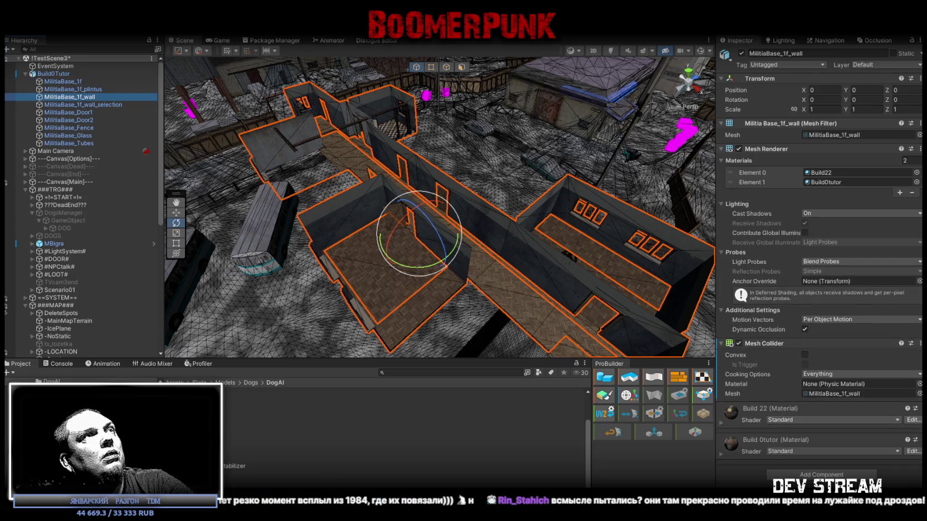